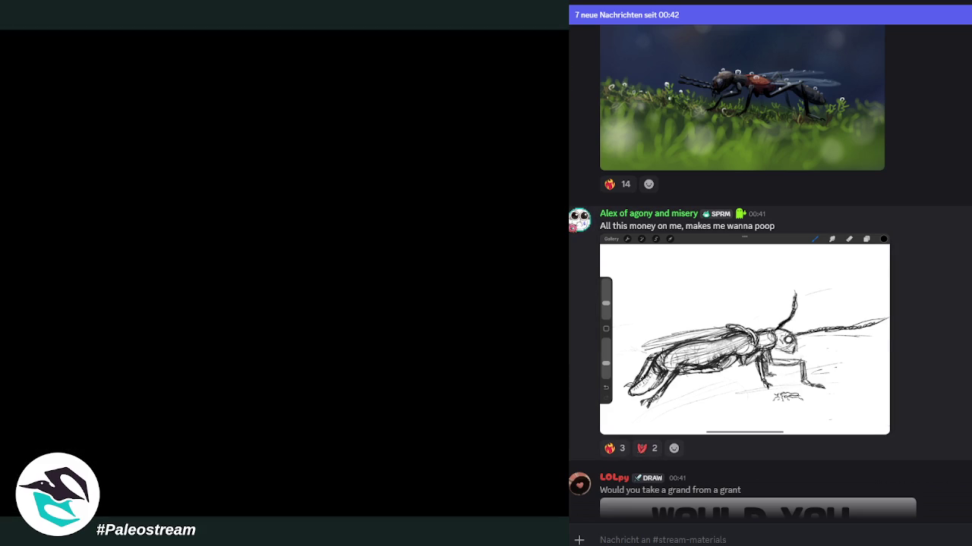
- Browse the chat and briefly view the ant drawing enlarged before closing it
{"action": "scroll", "coordinate": [890, 346], "scroll_direction": "down", "scroll_amount": 3}
{"action": "scroll", "coordinate": [890, 345], "scroll_direction": "down", "scroll_amount": 2}
{"action": "scroll", "coordinate": [769, 273], "scroll_direction": "up", "scroll_amount": 2}
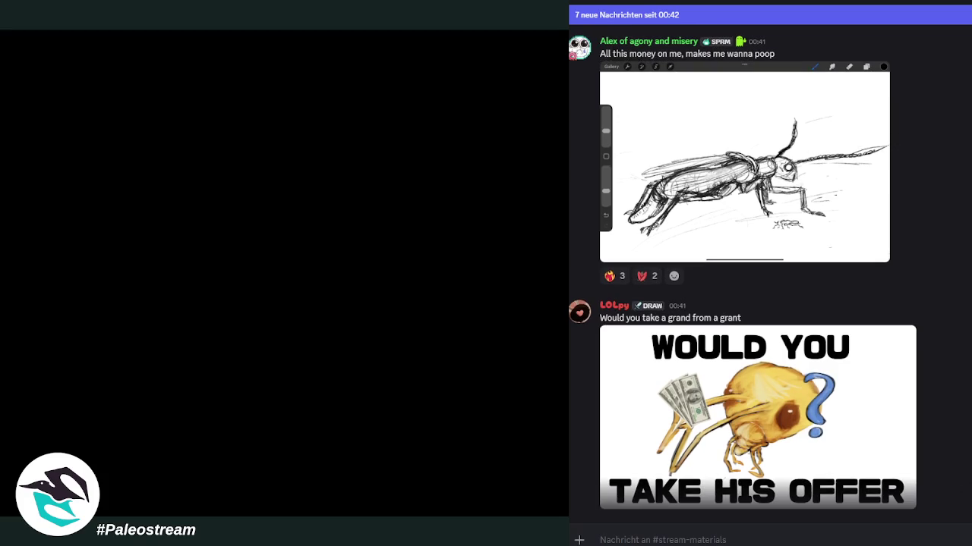
{"action": "scroll", "coordinate": [770, 274], "scroll_direction": "down", "scroll_amount": 1}
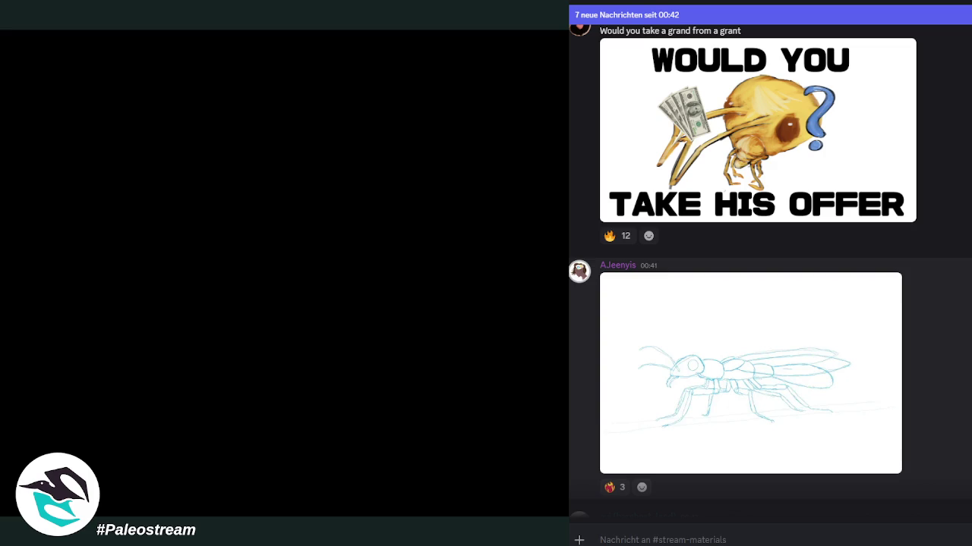
{"action": "left_click", "coordinate": [731, 401]}
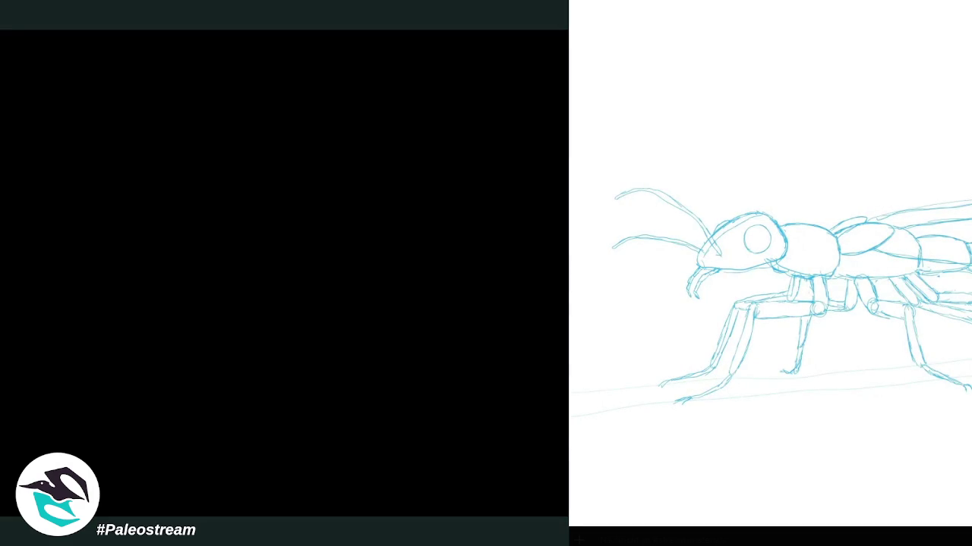
{"action": "key", "text": "Escape"}
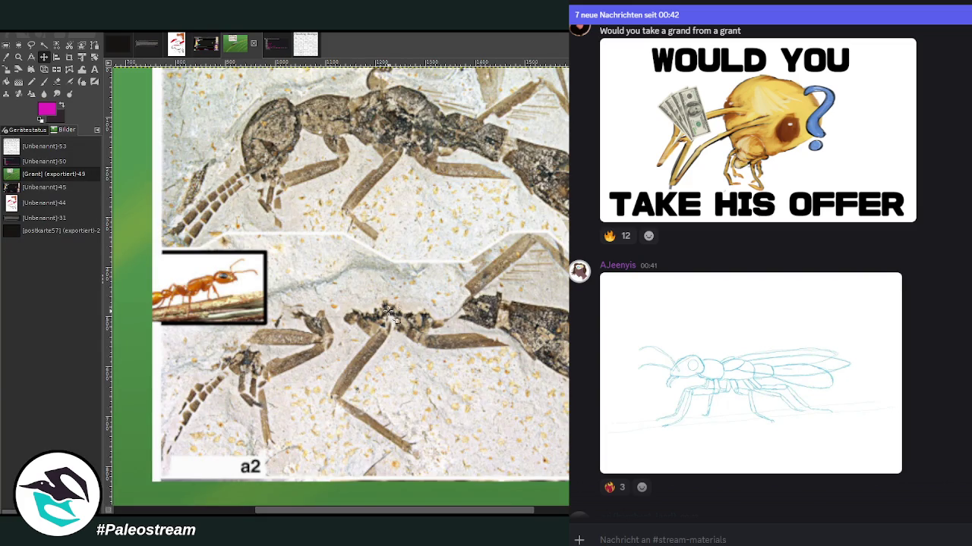
- Trace the upper fossil ant's leg joint, leg, limbs and antenna with magenta paintbrush strokes
{"action": "left_click", "coordinate": [45, 56]}
{"action": "scroll", "coordinate": [380, 500], "scroll_direction": "right", "scroll_amount": 5}
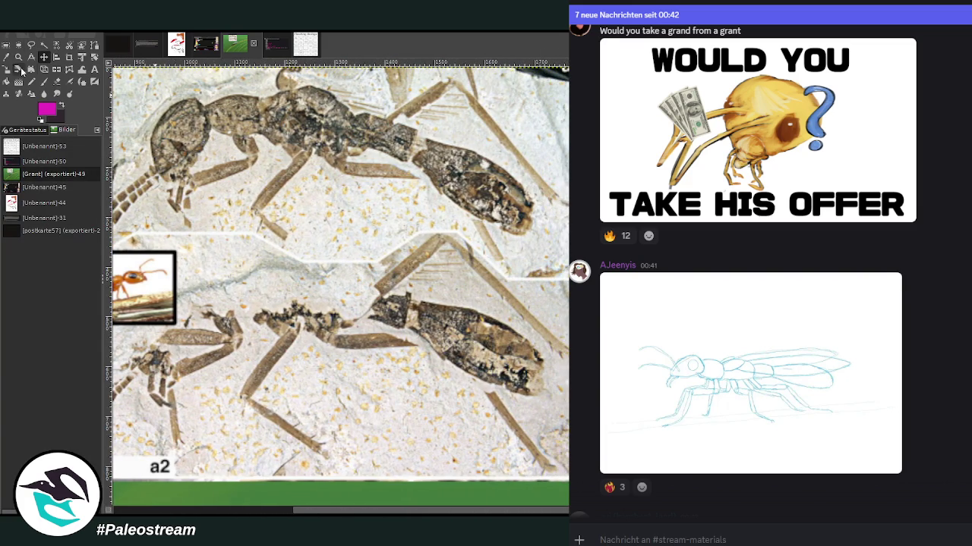
{"action": "left_click", "coordinate": [44, 81]}
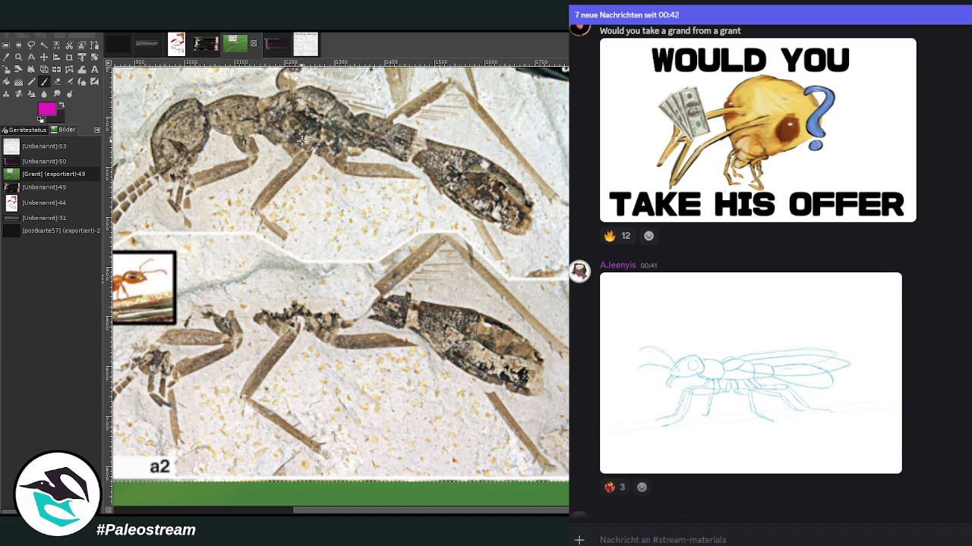
{"action": "left_click", "coordinate": [325, 152]}
{"action": "left_click_drag", "start_coordinate": [335, 158], "coordinate": [478, 175]}
{"action": "left_click_drag", "start_coordinate": [336, 162], "coordinate": [535, 287]}
{"action": "left_click_drag", "start_coordinate": [413, 108], "coordinate": [562, 211]}
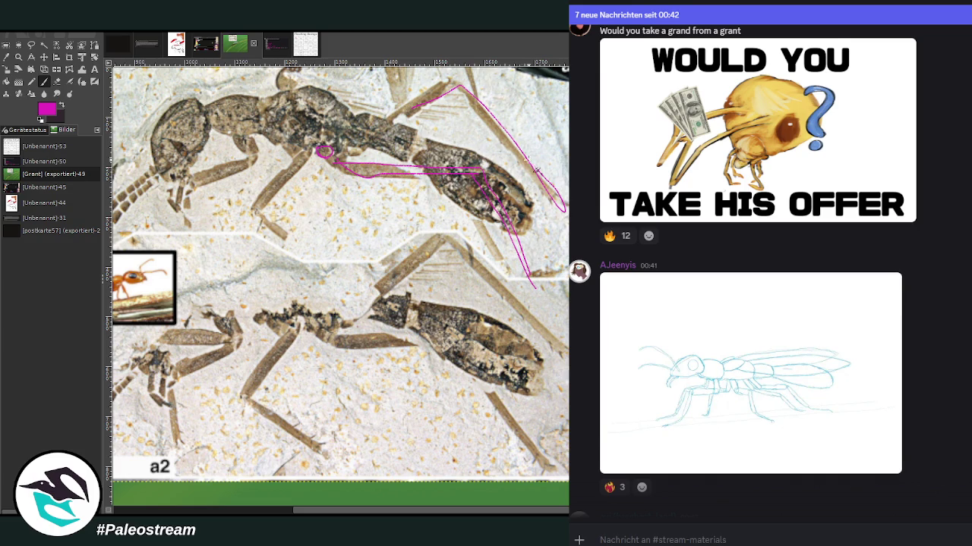
{"action": "left_click_drag", "start_coordinate": [447, 68], "coordinate": [561, 213]}
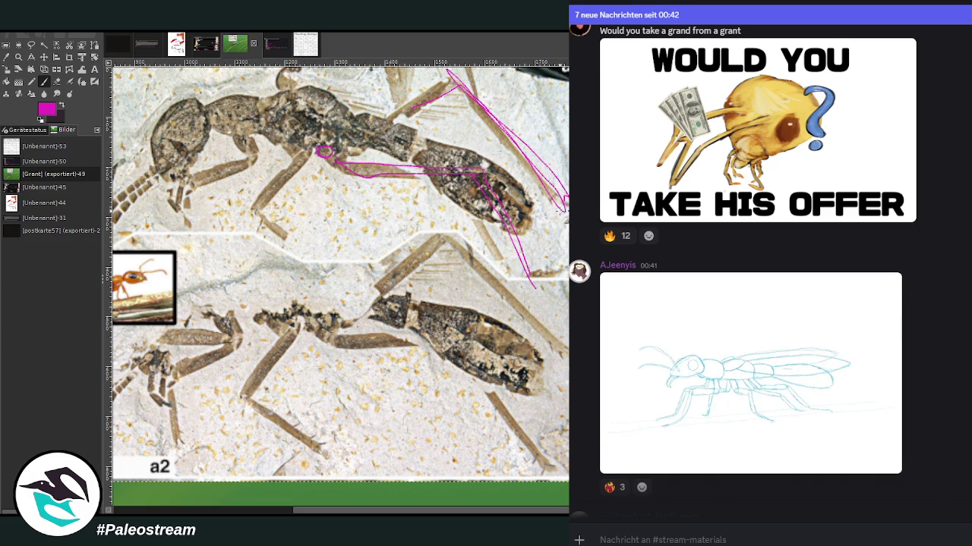
{"action": "mouse_move", "coordinate": [534, 282]}
{"action": "left_mouse_down"}
{"action": "mouse_move", "coordinate": [567, 349]}
{"action": "mouse_move", "coordinate": [536, 303]}
{"action": "mouse_move", "coordinate": [487, 164]}
{"action": "mouse_move", "coordinate": [410, 164]}
{"action": "mouse_move", "coordinate": [449, 173]}
{"action": "left_mouse_up"}
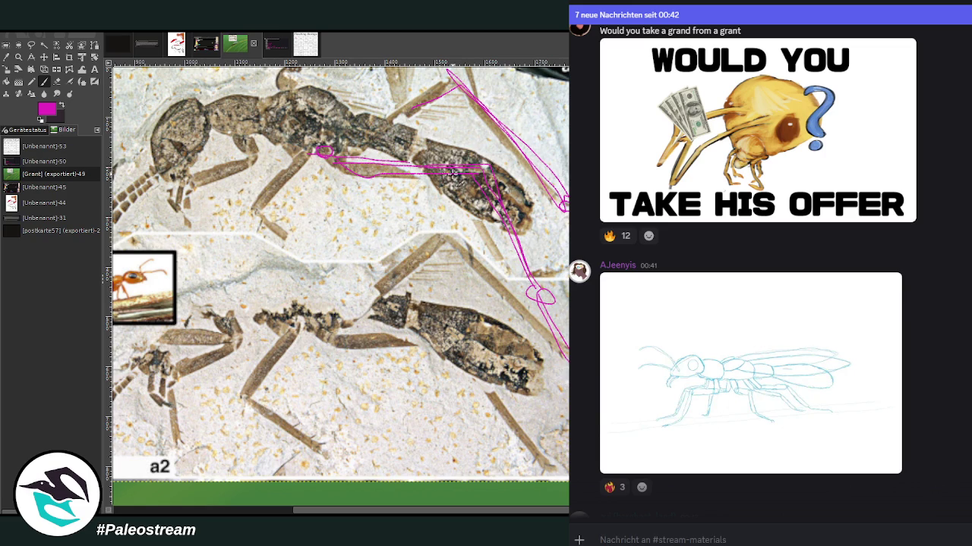
{"action": "mouse_move", "coordinate": [540, 211]}
{"action": "left_mouse_down"}
{"action": "mouse_move", "coordinate": [525, 234]}
{"action": "mouse_move", "coordinate": [522, 196]}
{"action": "mouse_move", "coordinate": [538, 239]}
{"action": "mouse_move", "coordinate": [527, 199]}
{"action": "left_mouse_up"}
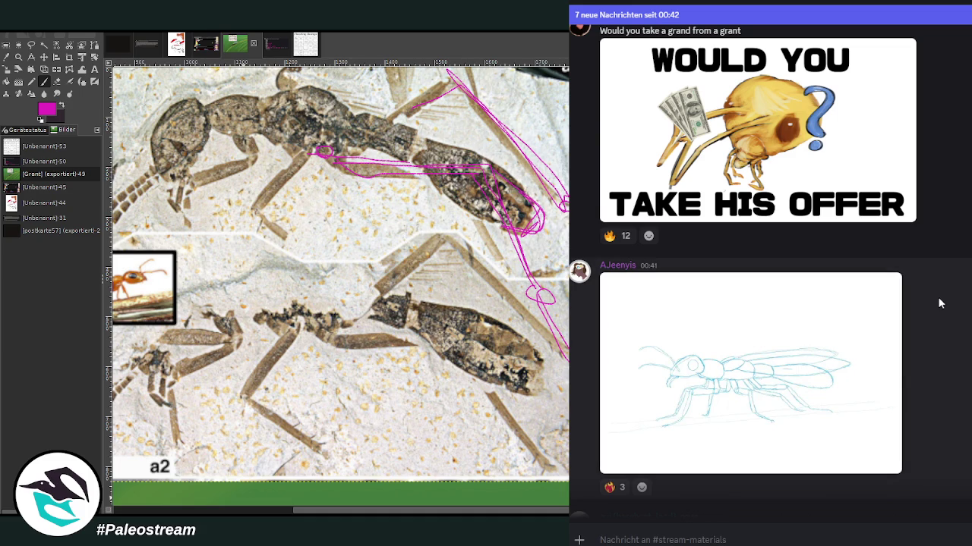
{"action": "scroll", "coordinate": [933, 310], "scroll_direction": "down", "scroll_amount": 3}
{"action": "scroll", "coordinate": [759, 304], "scroll_direction": "down", "scroll_amount": 2}
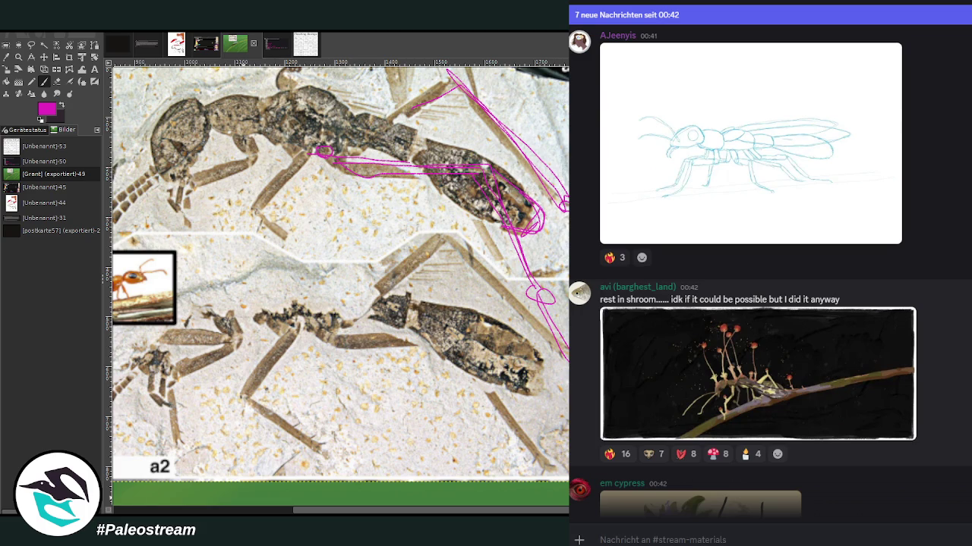
{"action": "left_click", "coordinate": [715, 373]}
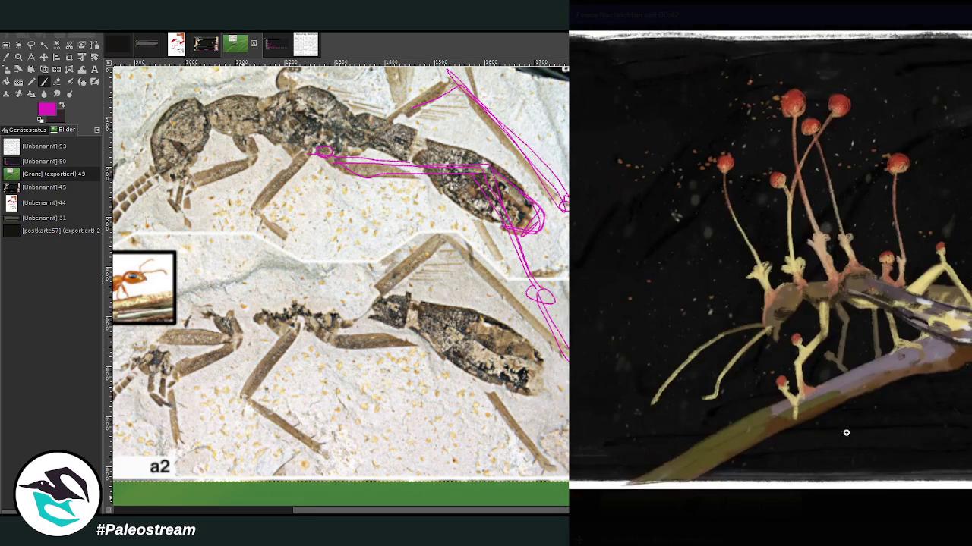
{"action": "left_click", "coordinate": [888, 509]}
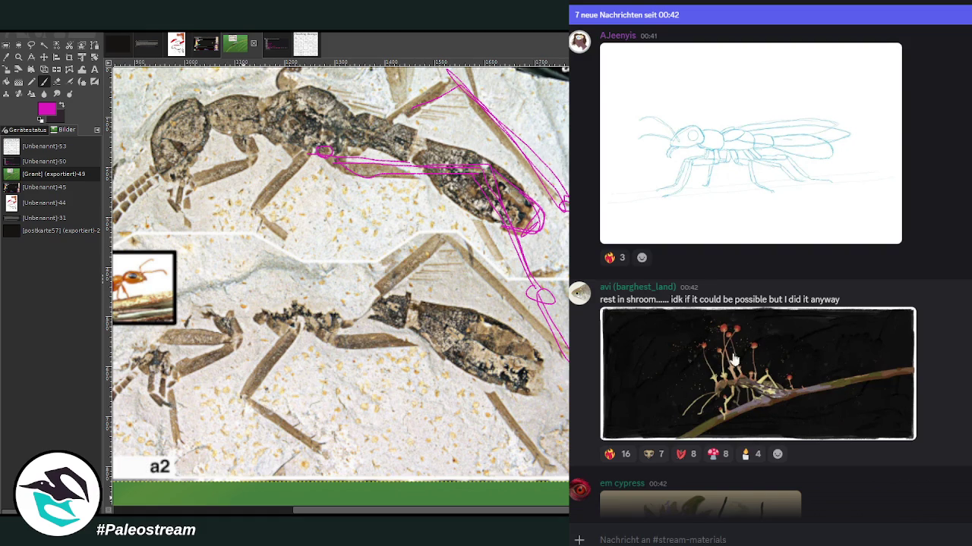
{"action": "scroll", "coordinate": [769, 303], "scroll_direction": "down", "scroll_amount": 3}
{"action": "scroll", "coordinate": [769, 304], "scroll_direction": "up", "scroll_amount": 3}
{"action": "scroll", "coordinate": [768, 304], "scroll_direction": "down", "scroll_amount": 3}
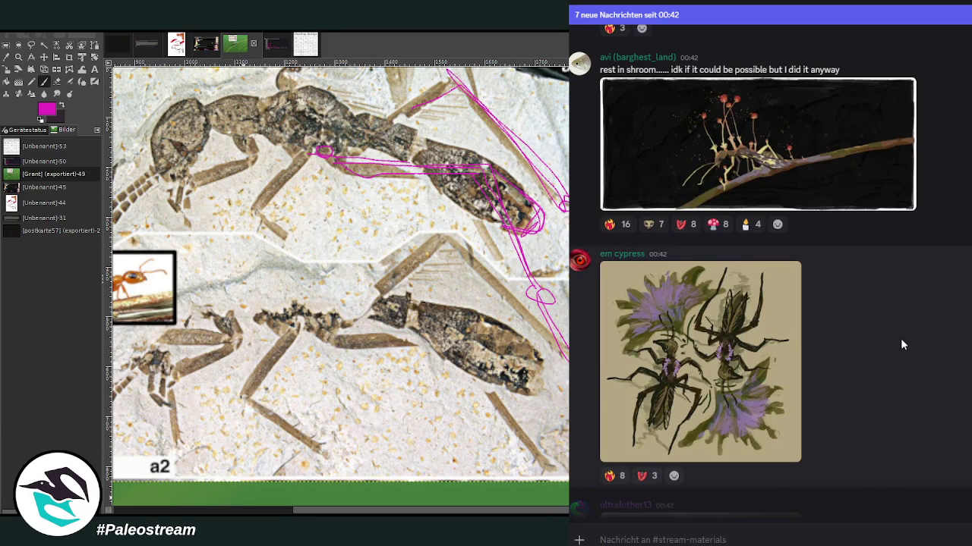
{"action": "left_click", "coordinate": [733, 365]}
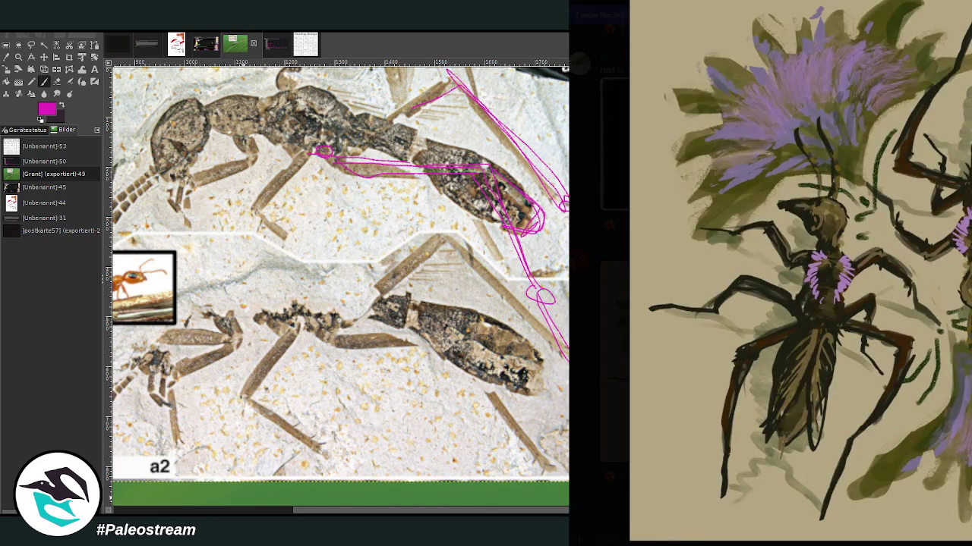
{"action": "key", "text": "Escape"}
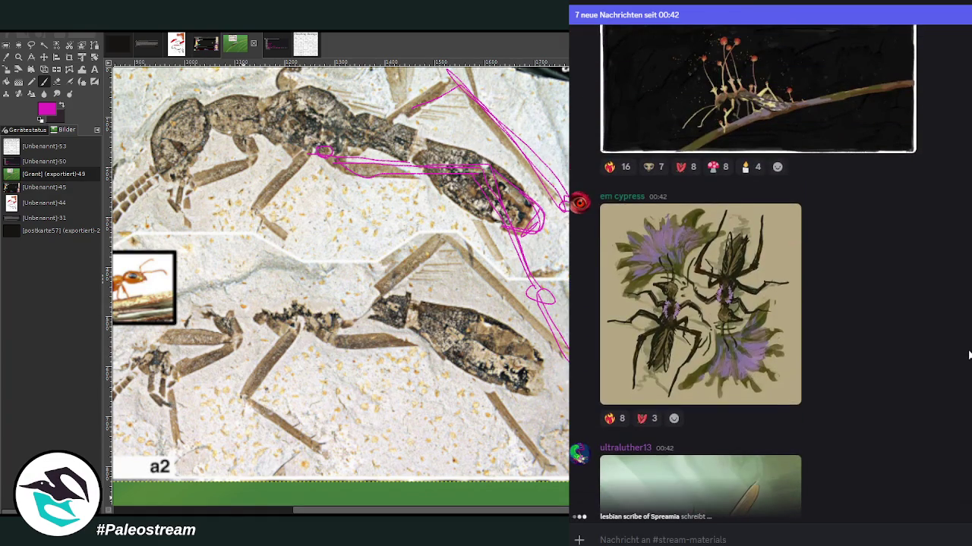
{"action": "left_click", "coordinate": [767, 347]}
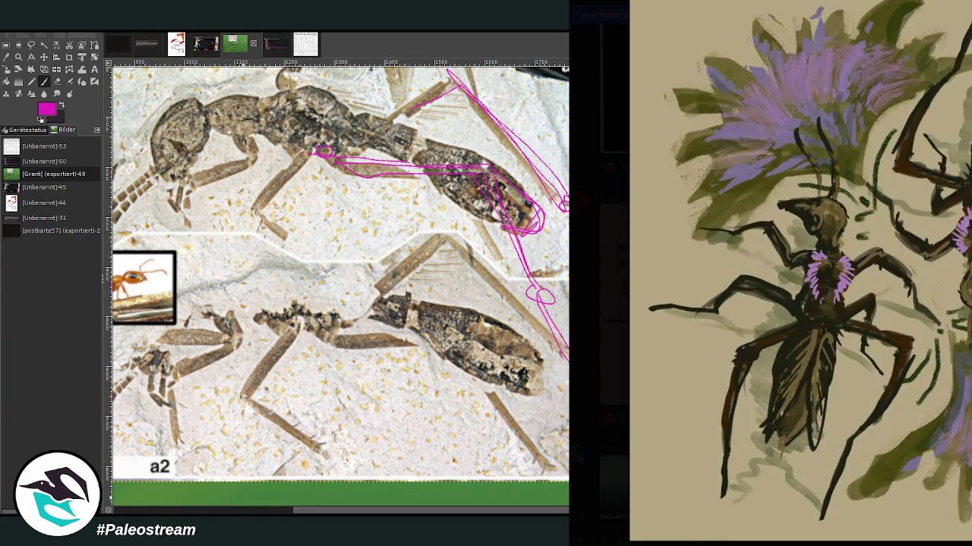
{"action": "key", "text": "Escape"}
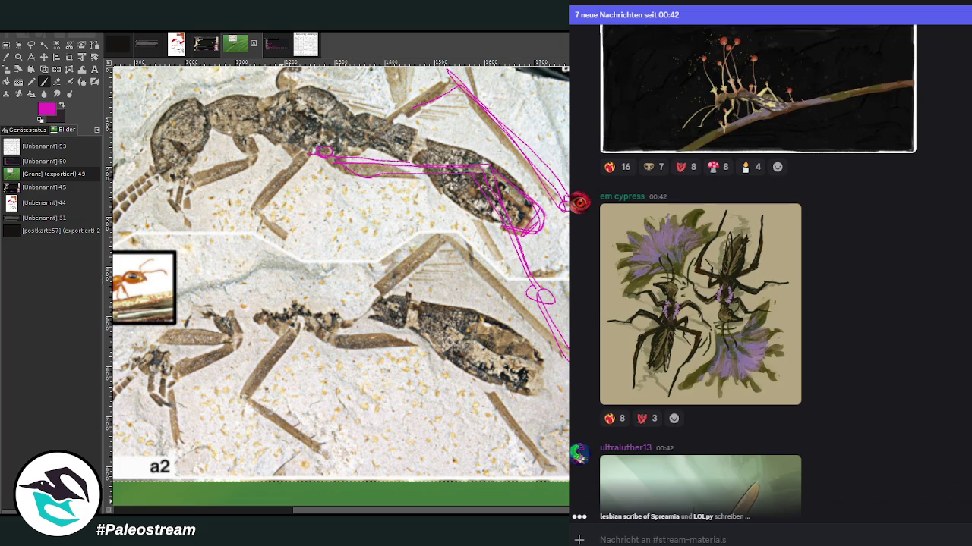
{"action": "left_click", "coordinate": [714, 317]}
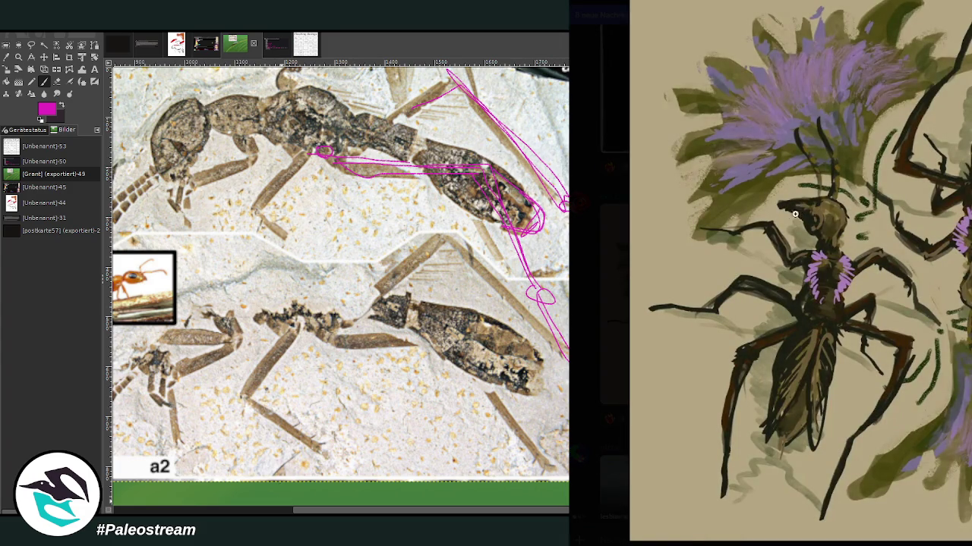
{"action": "key", "text": "Escape"}
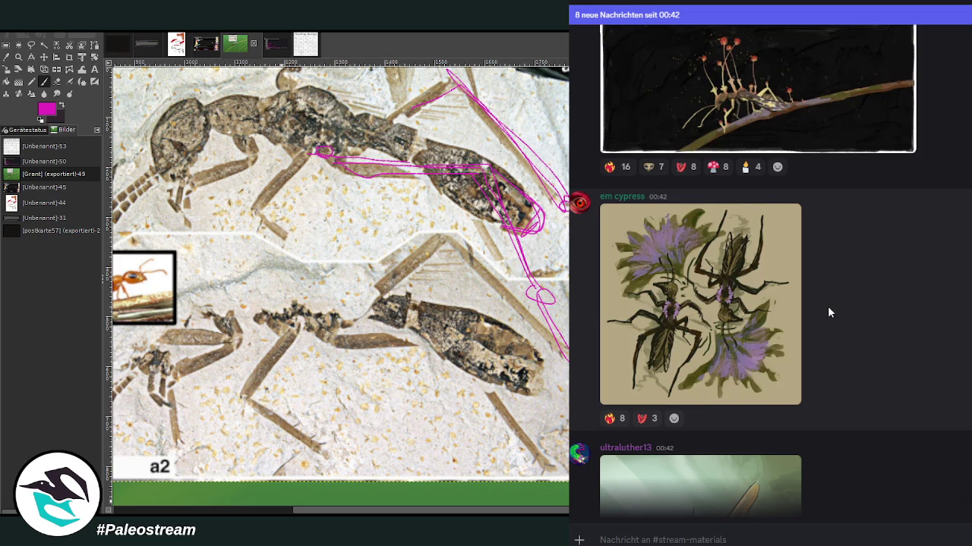
- Add a fire reaction under the flying-insect painting in the Discord chat
{"action": "scroll", "coordinate": [882, 326], "scroll_direction": "down", "scroll_amount": 3}
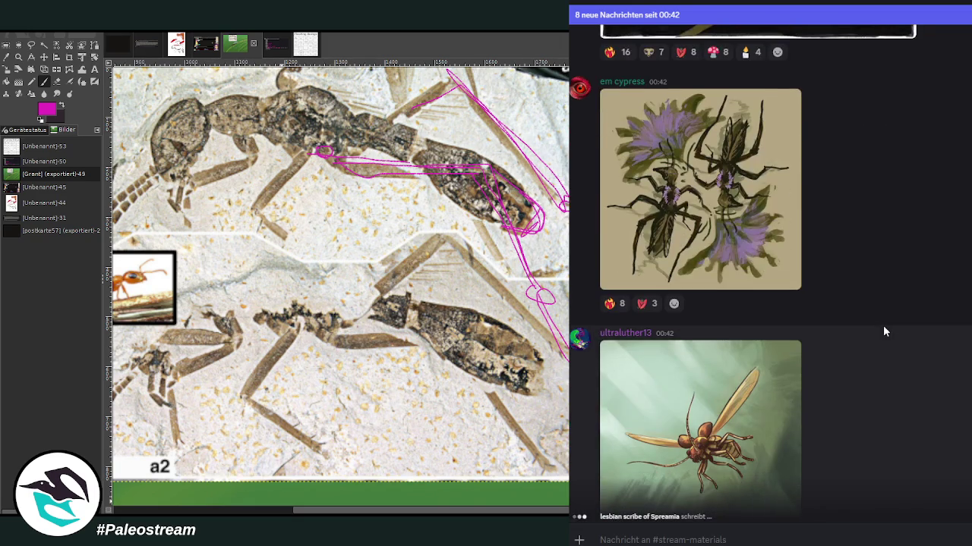
{"action": "scroll", "coordinate": [884, 331], "scroll_direction": "up", "scroll_amount": 3}
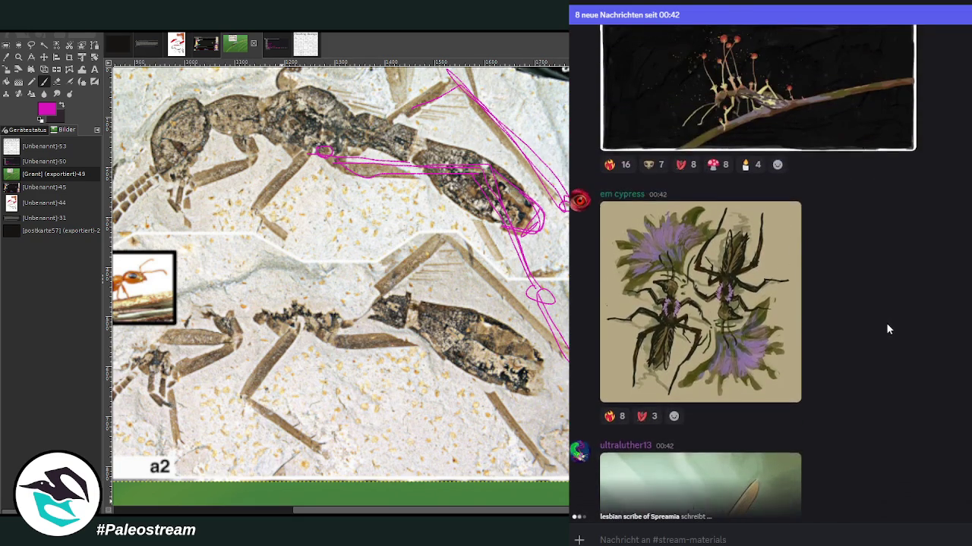
{"action": "scroll", "coordinate": [890, 339], "scroll_direction": "down", "scroll_amount": 3}
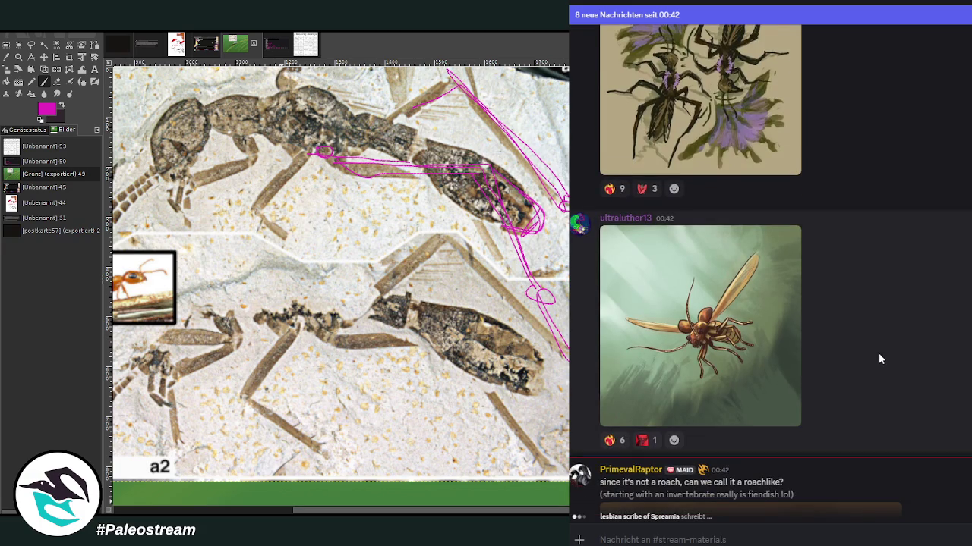
{"action": "left_click", "coordinate": [611, 444]}
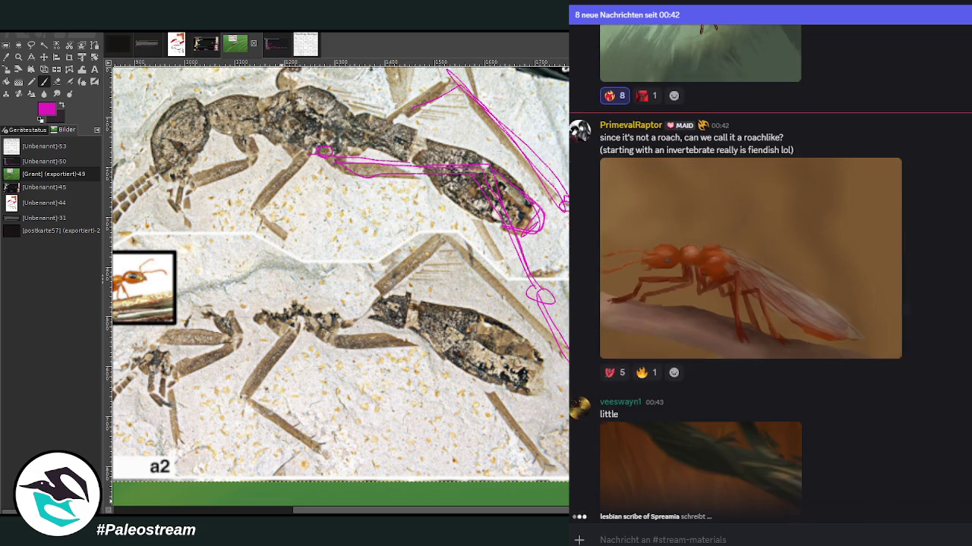
- Zoom the GIMP canvas out to see the whole painting
{"action": "scroll", "coordinate": [718, 220], "scroll_direction": "up", "scroll_amount": 2}
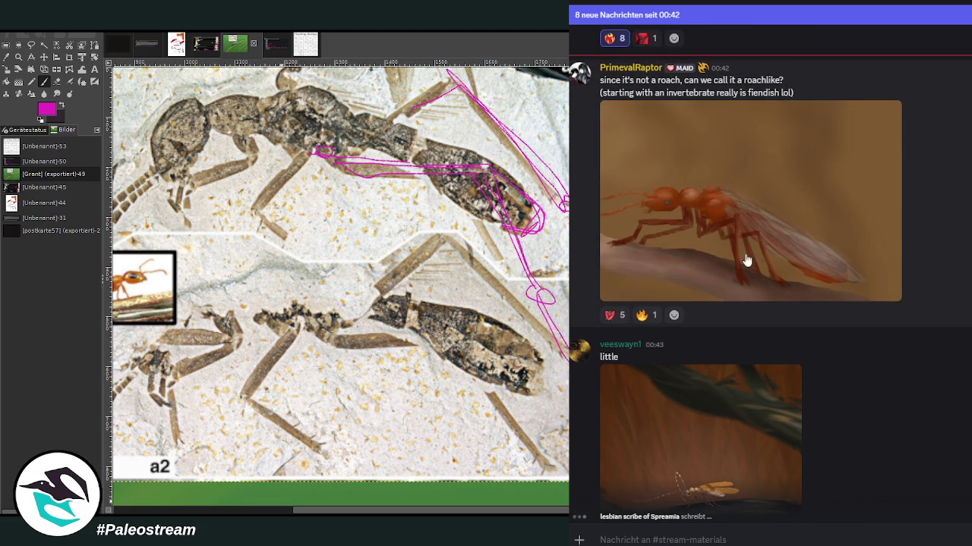
{"action": "scroll", "coordinate": [618, 428], "scroll_direction": "down", "scroll_amount": 3}
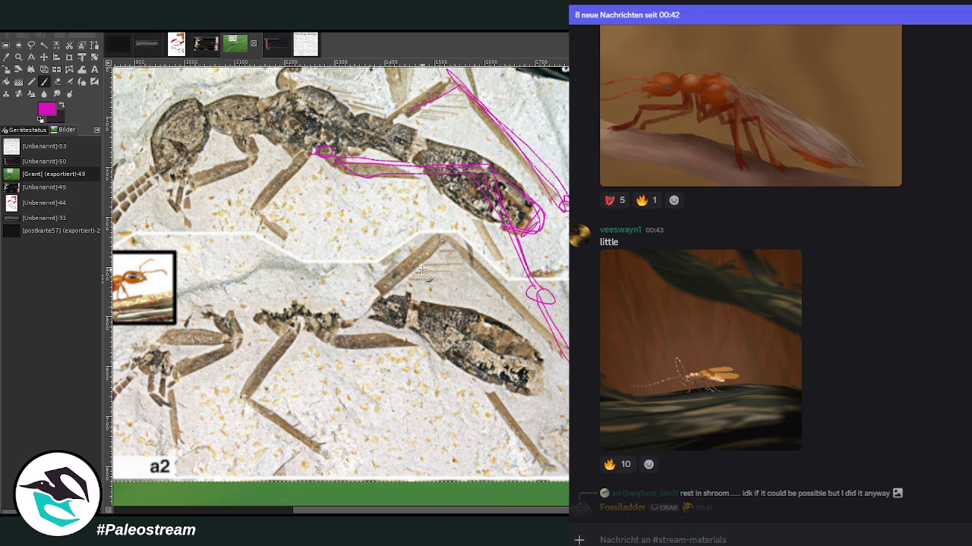
{"action": "left_click", "coordinate": [18, 57]}
{"action": "left_click", "coordinate": [550, 193], "text": "ctrl"}
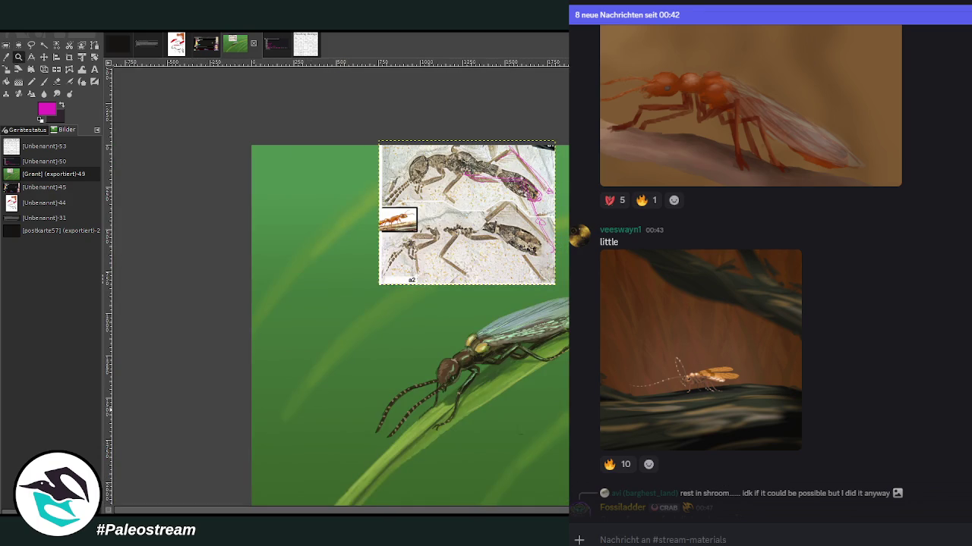
- Undo the fossil reference paste, then glance at the tiny insect painting enlarged in Discord
{"action": "key", "text": "ctrl+z"}
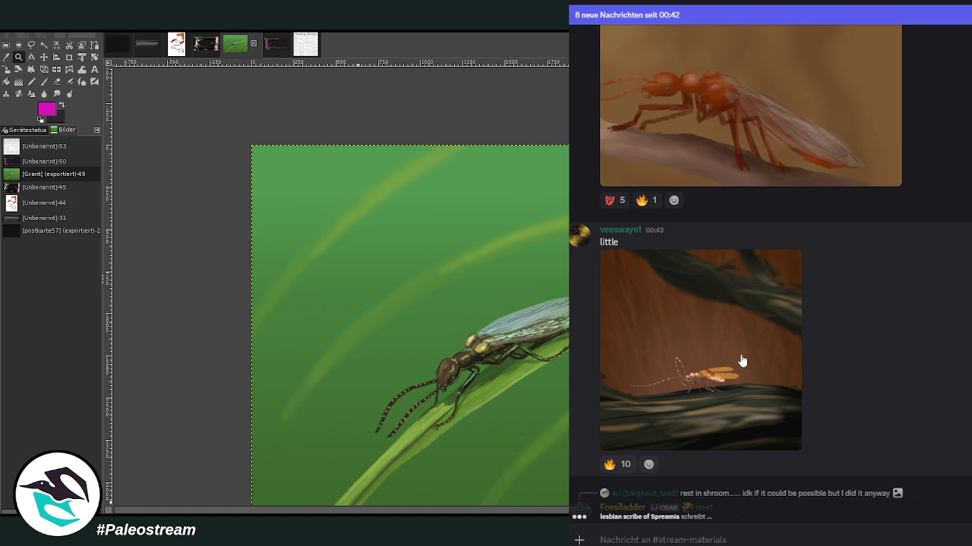
{"action": "left_click", "coordinate": [743, 362]}
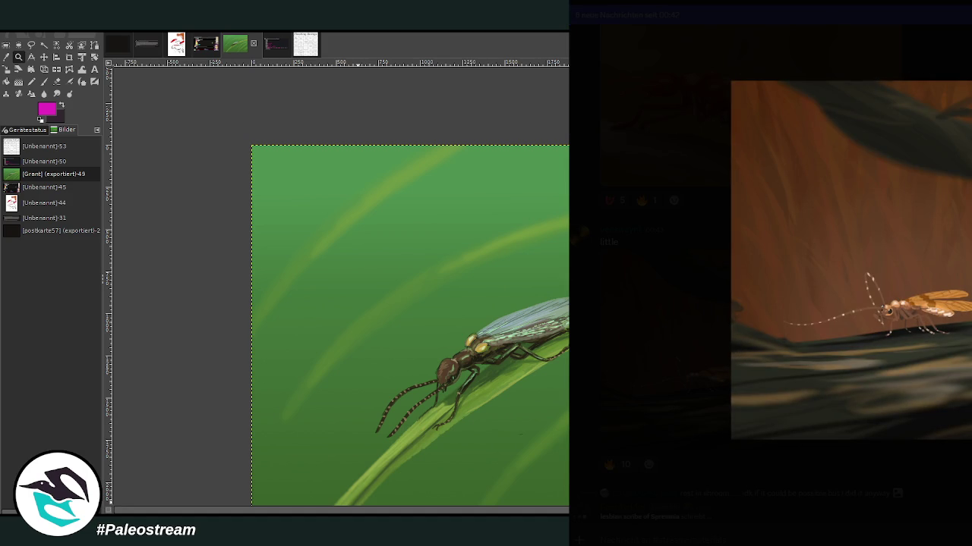
{"action": "key", "text": "Escape"}
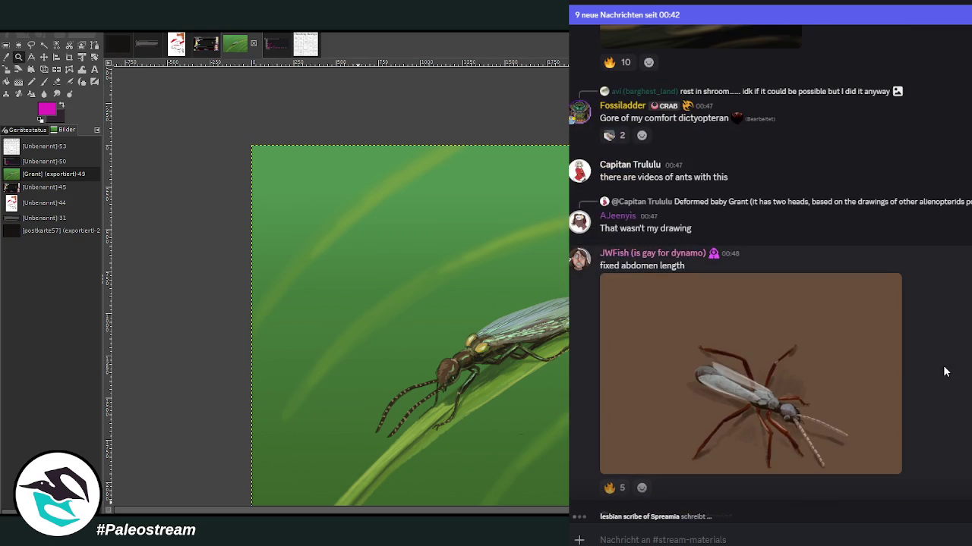
{"action": "left_click", "coordinate": [797, 376]}
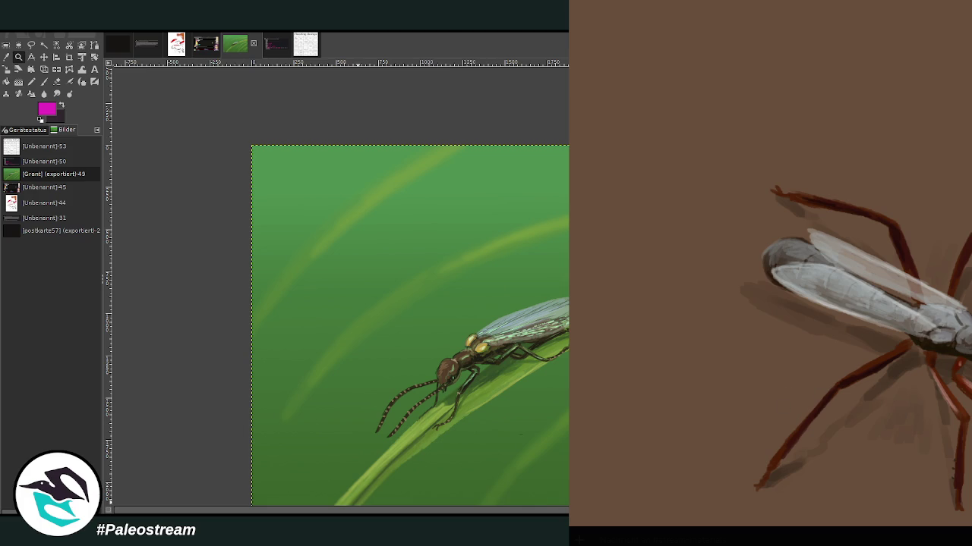
{"action": "key", "text": "Escape"}
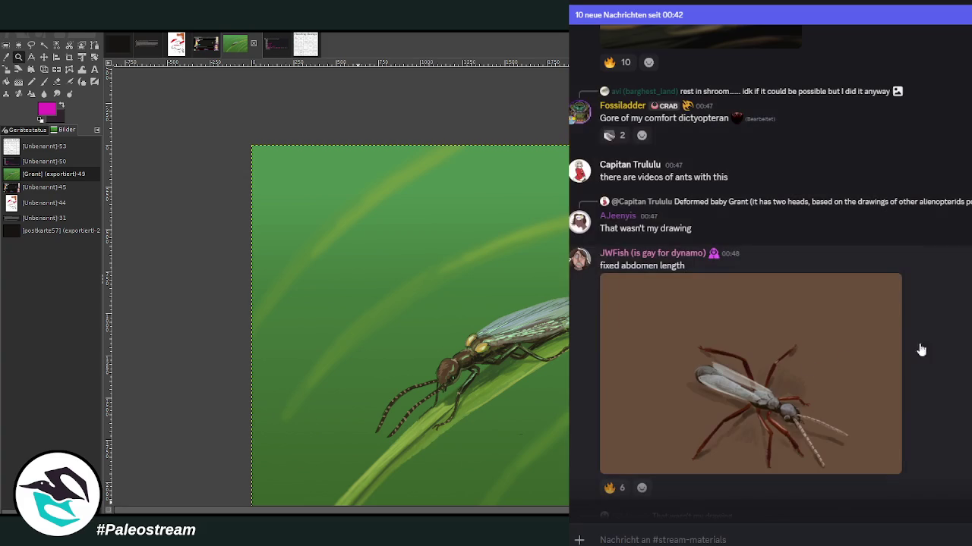
{"action": "scroll", "coordinate": [963, 342], "scroll_direction": "down", "scroll_amount": 2}
{"action": "scroll", "coordinate": [963, 343], "scroll_direction": "down", "scroll_amount": 1}
{"action": "scroll", "coordinate": [963, 342], "scroll_direction": "down", "scroll_amount": 2}
{"action": "scroll", "coordinate": [791, 250], "scroll_direction": "up", "scroll_amount": 2}
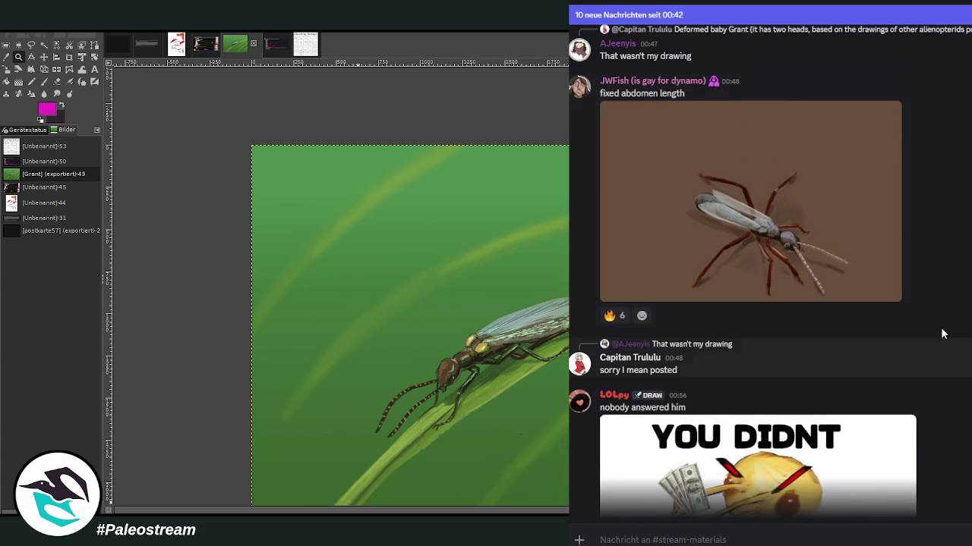
{"action": "scroll", "coordinate": [791, 250], "scroll_direction": "down", "scroll_amount": 3}
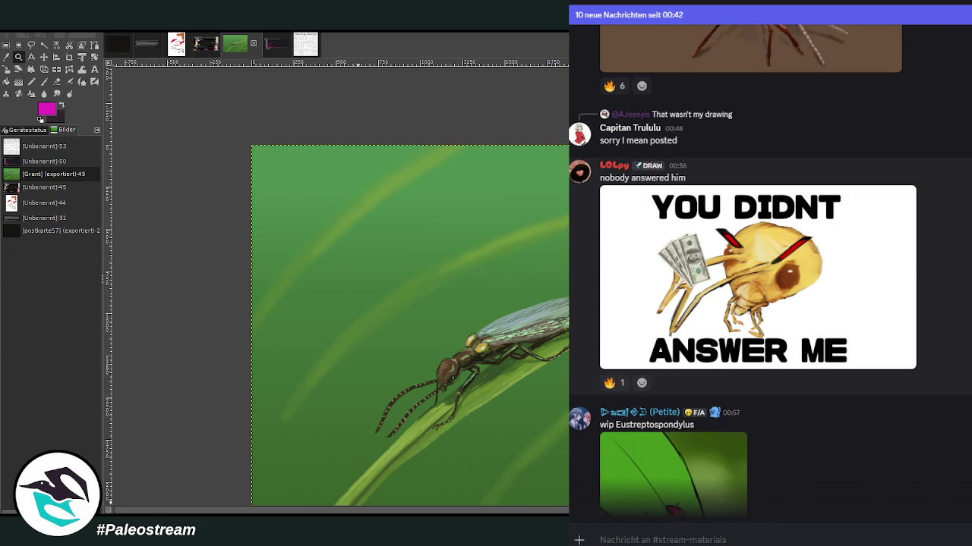
{"action": "scroll", "coordinate": [969, 300], "scroll_direction": "down", "scroll_amount": 5}
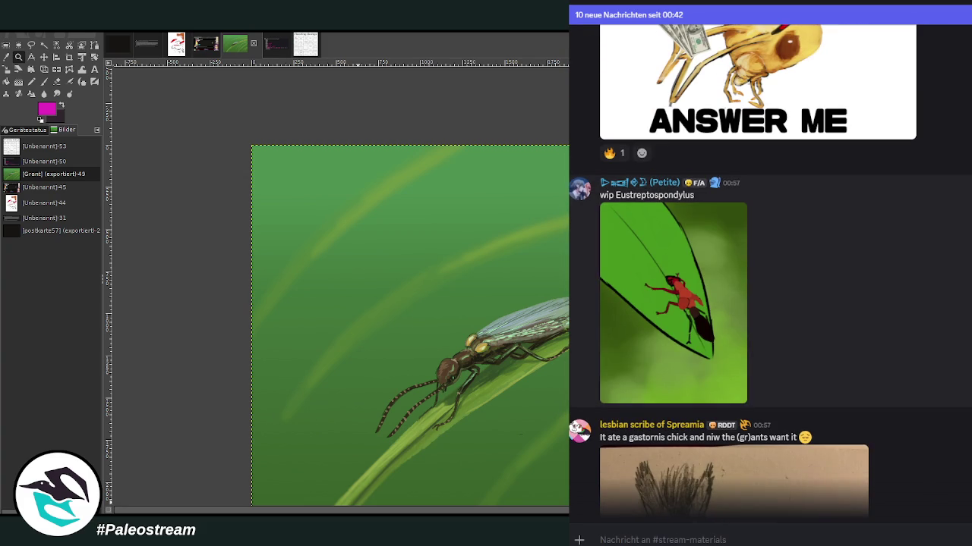
{"action": "left_click", "coordinate": [653, 296]}
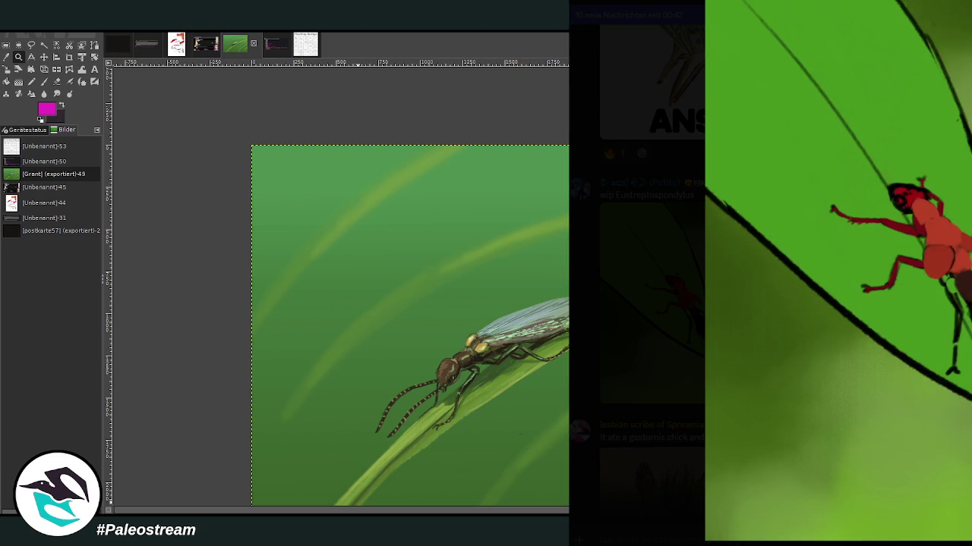
{"action": "key", "text": "Escape"}
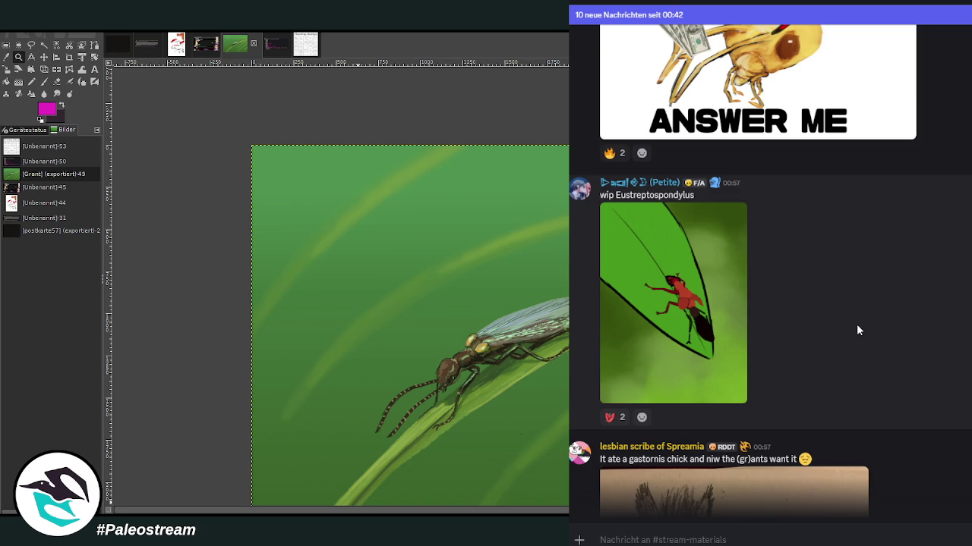
{"action": "scroll", "coordinate": [876, 316], "scroll_direction": "down", "scroll_amount": 3}
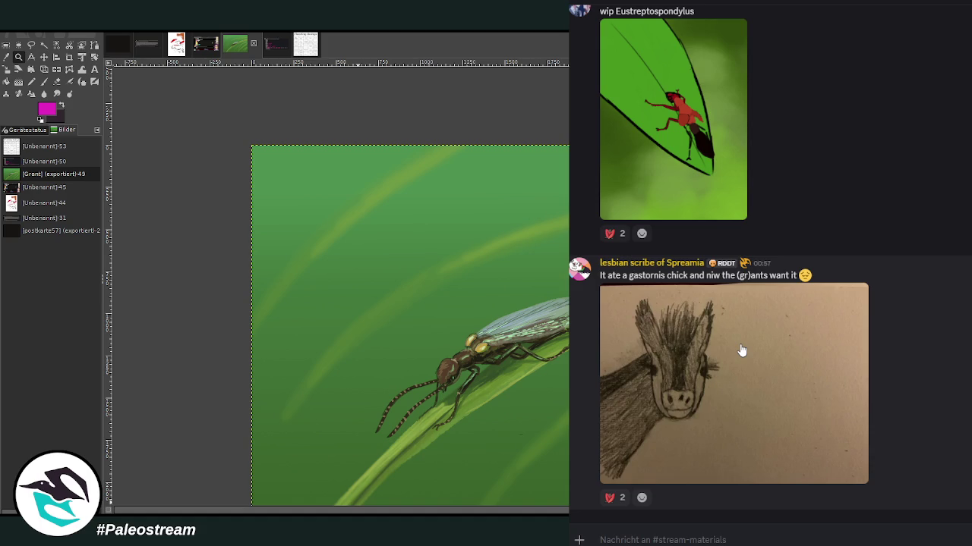
{"action": "left_click", "coordinate": [821, 348]}
{"action": "key", "text": "Escape"}
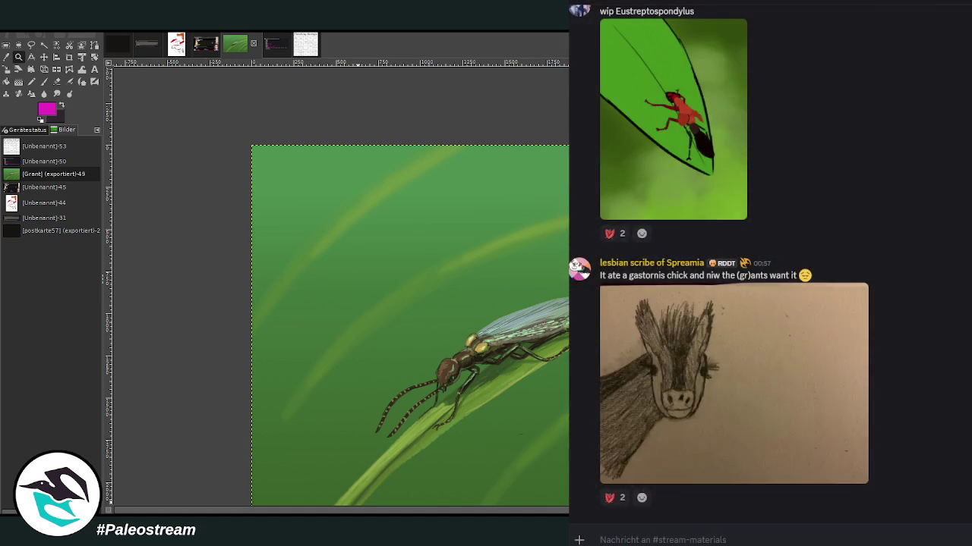
{"action": "left_click", "coordinate": [736, 404]}
{"action": "left_click", "coordinate": [789, 295]}
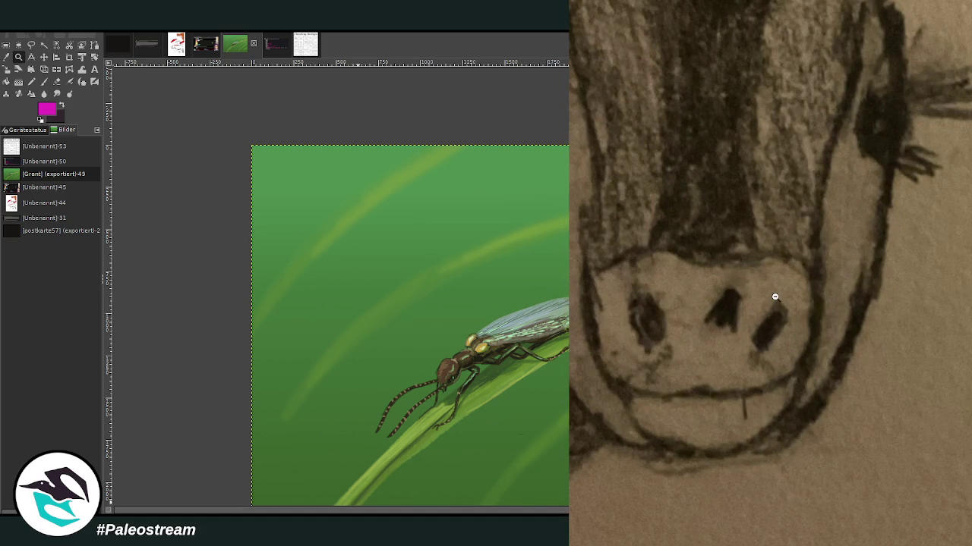
{"action": "left_click", "coordinate": [775, 297]}
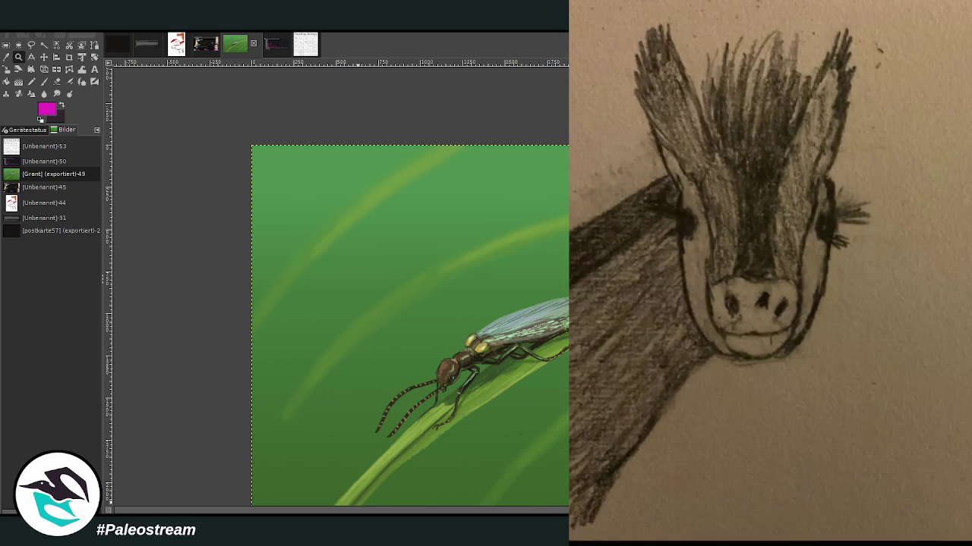
{"action": "key", "text": "Escape"}
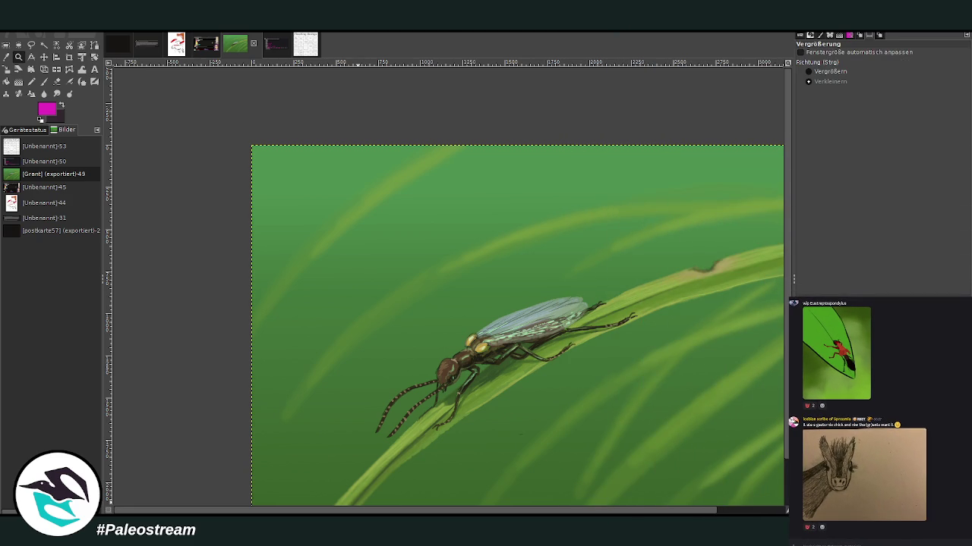
- Zoom in so the insect painting fills the view, briefly checking the vote-list screenshot
{"action": "left_click", "coordinate": [429, 285]}
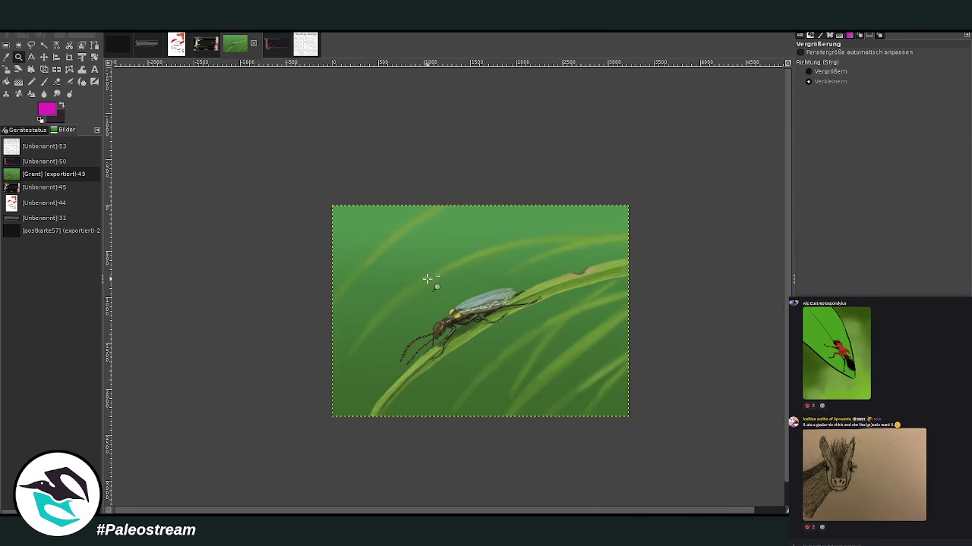
{"action": "left_click", "coordinate": [808, 71]}
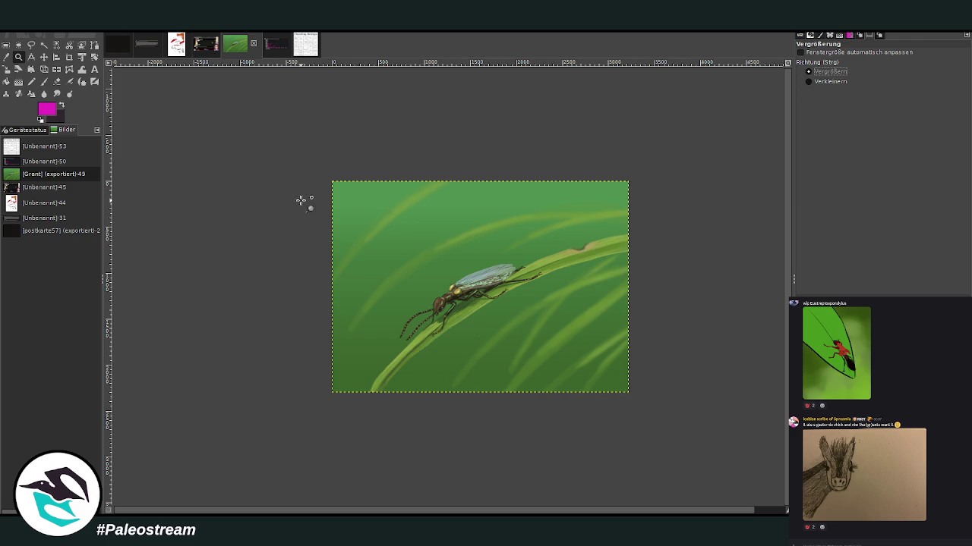
{"action": "mouse_move", "coordinate": [327, 181]}
{"action": "left_mouse_down"}
{"action": "mouse_move", "coordinate": [597, 373]}
{"action": "mouse_move", "coordinate": [649, 387]}
{"action": "left_mouse_up"}
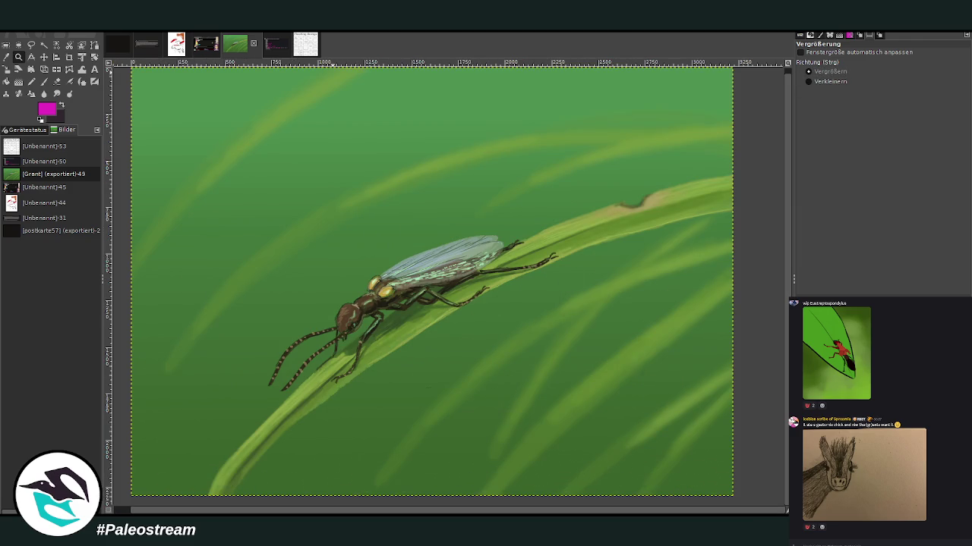
{"action": "left_click", "coordinate": [272, 47]}
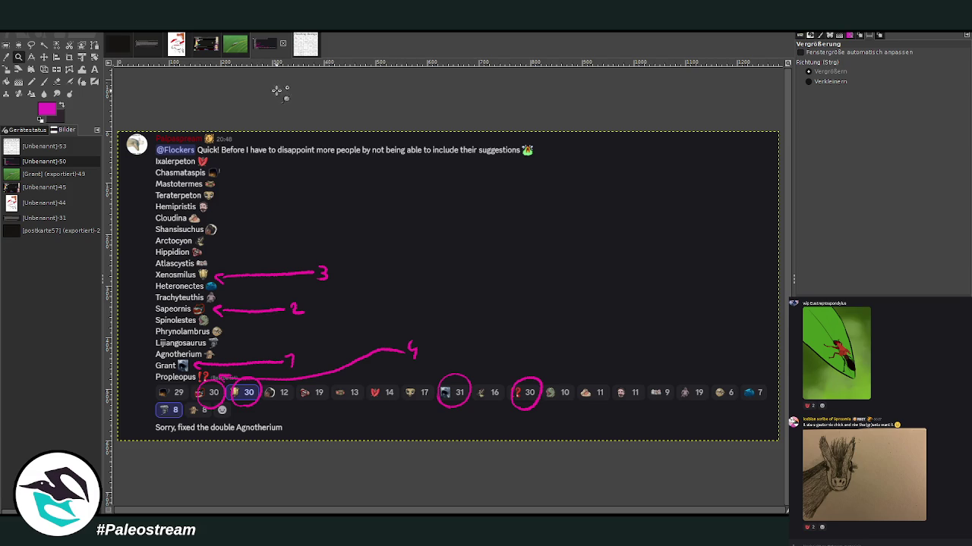
{"action": "left_click", "coordinate": [229, 47]}
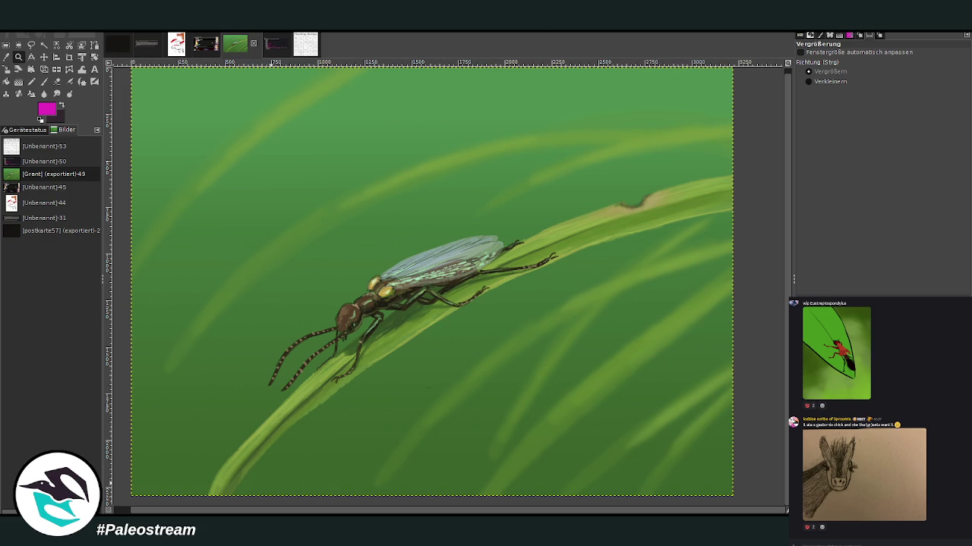
- Paste and send the Sapeornis skeleton image in the Discord chat
{"action": "right_click", "coordinate": [878, 540]}
{"action": "left_click", "coordinate": [880, 533]}
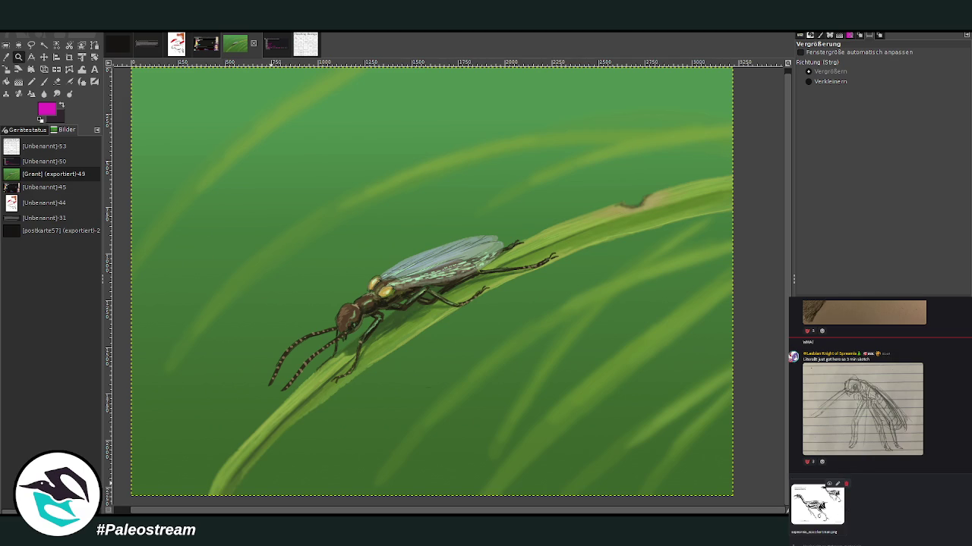
{"action": "key", "text": "Return"}
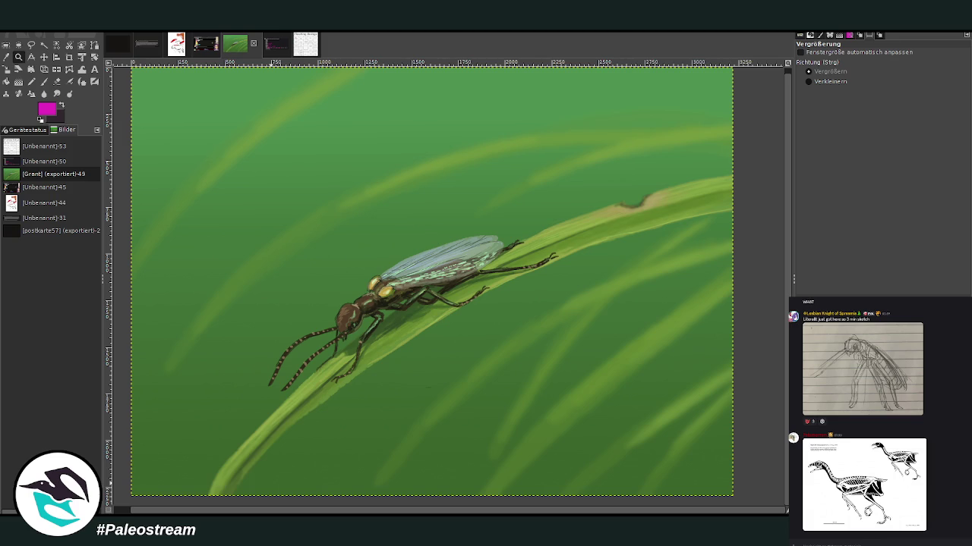
- Send another image to the chat, then paste the Instagram screenshot as a new GIMP image
{"action": "key", "text": "ctrl+v"}
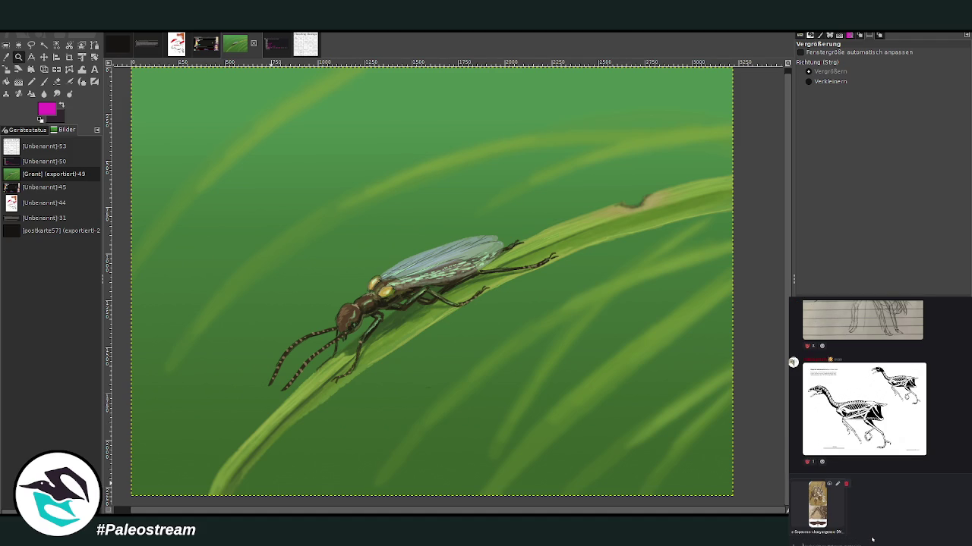
{"action": "key", "text": "Return"}
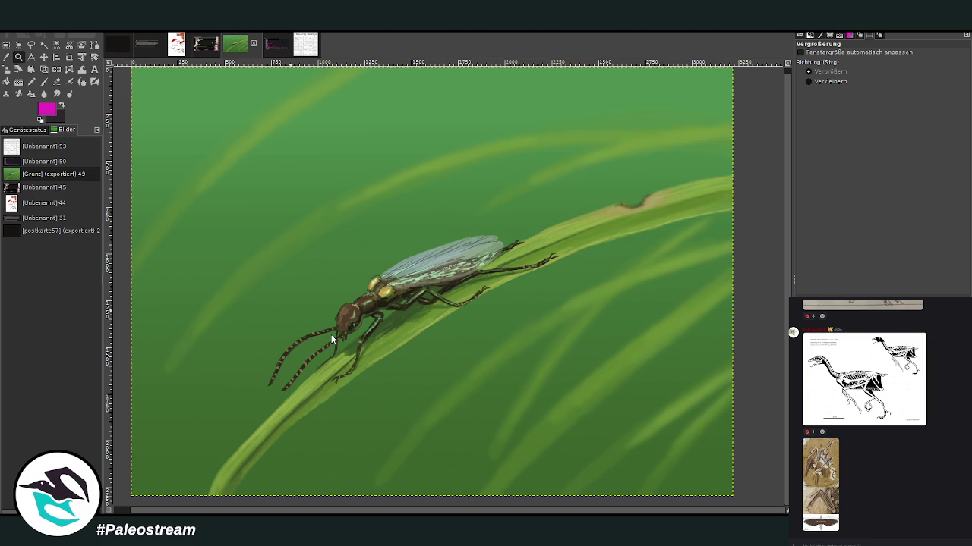
{"action": "key", "text": "ctrl+shift+v"}
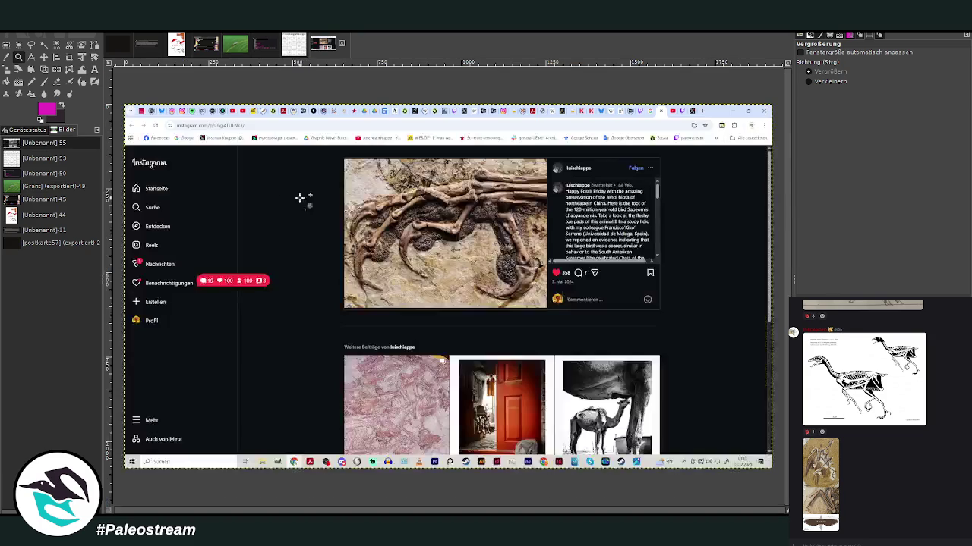
- Crop the active layer to just the fossil bird-foot photo from the Instagram screenshot
{"action": "left_click", "coordinate": [69, 57]}
{"action": "left_click_drag", "start_coordinate": [343, 158], "coordinate": [547, 307]}
{"action": "left_click", "coordinate": [800, 51]}
{"action": "double_click", "coordinate": [459, 223]}
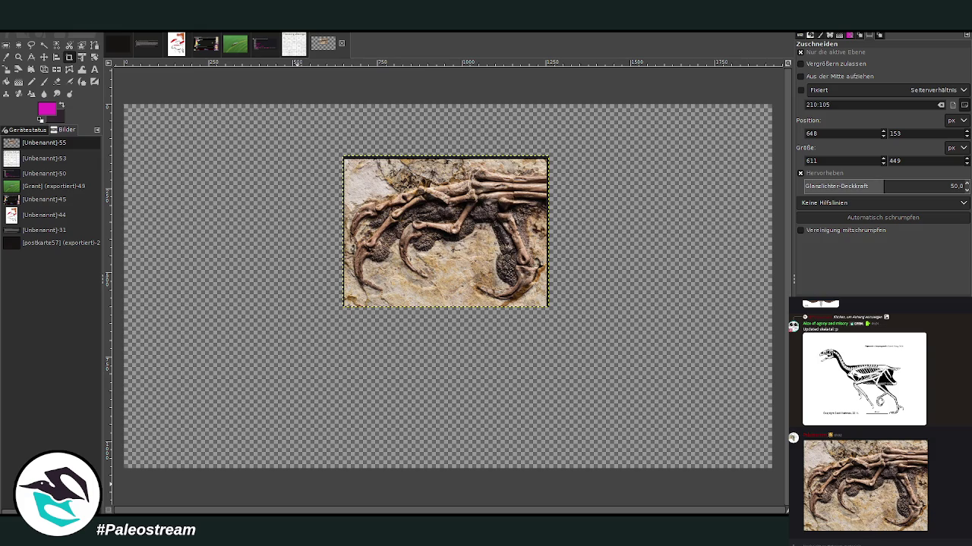
{"action": "right_click", "coordinate": [867, 540]}
- Post the wingspan image in Discord, then return GIMP to the insect-on-grass painting
{"action": "left_click", "coordinate": [884, 536]}
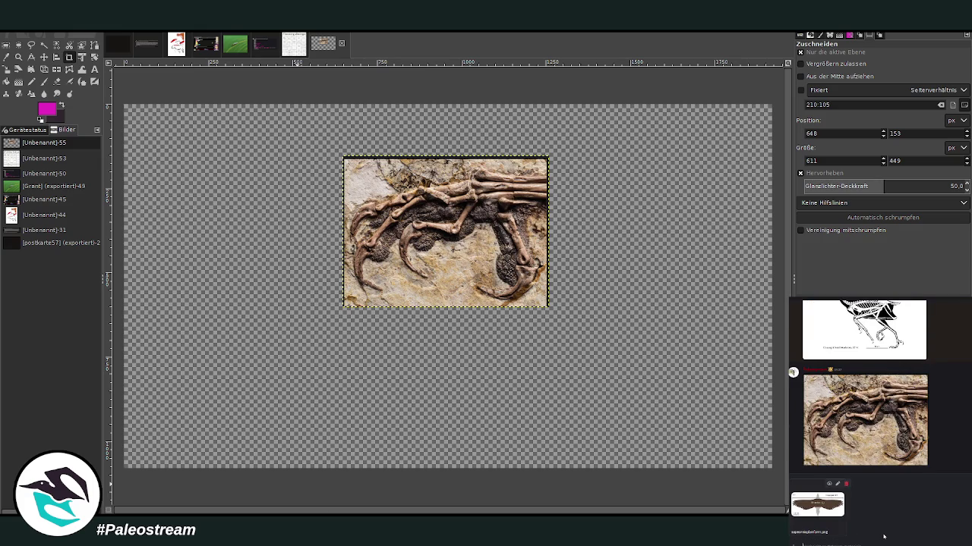
{"action": "key", "text": "Return"}
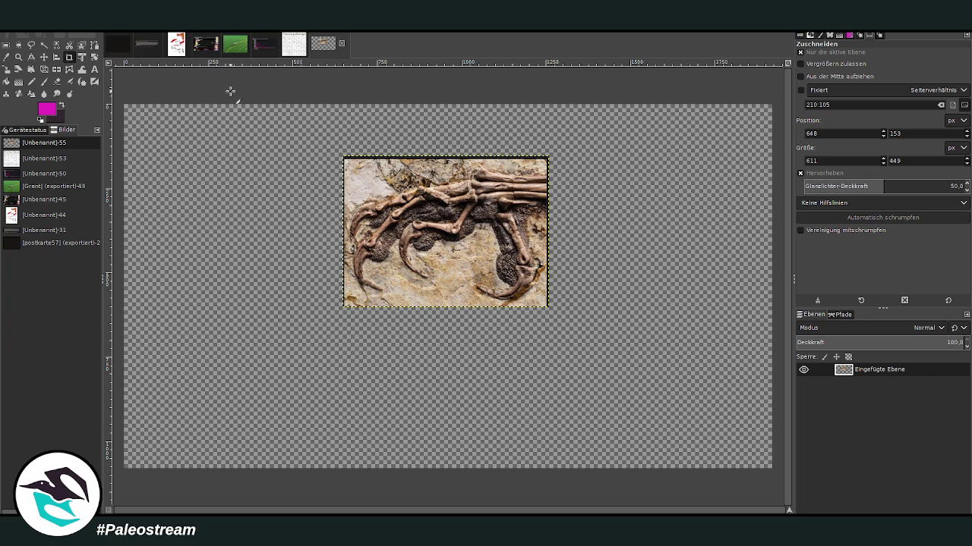
{"action": "left_click", "coordinate": [235, 53]}
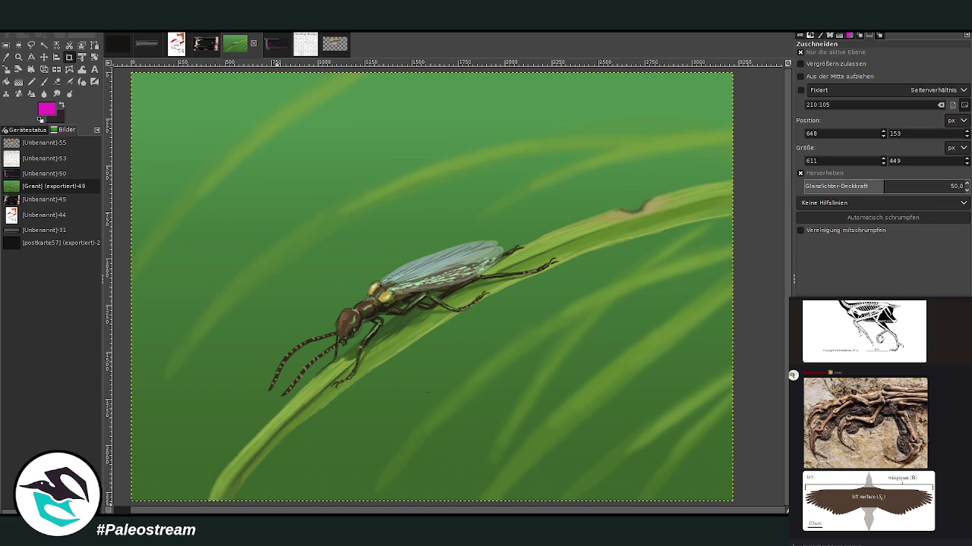
{"action": "right_click", "coordinate": [871, 540]}
{"action": "left_click", "coordinate": [880, 531]}
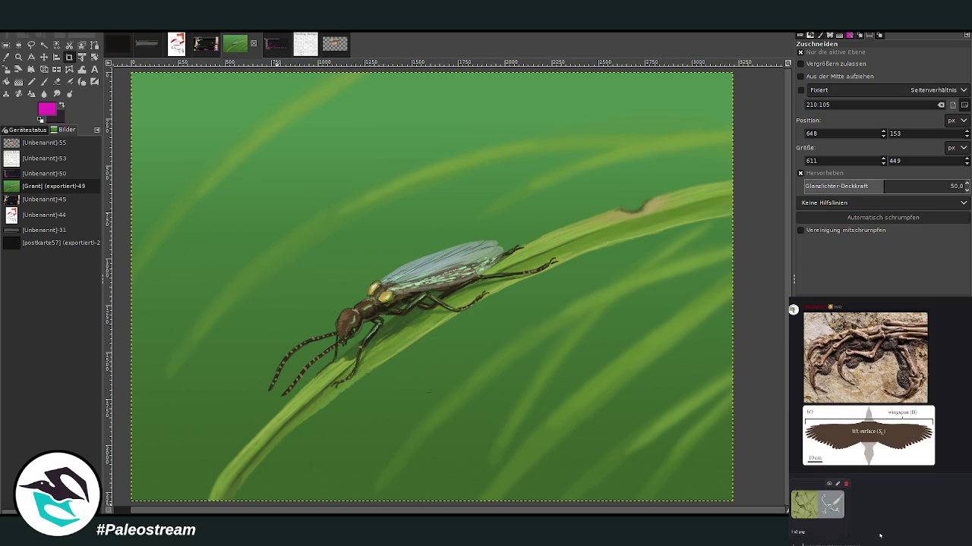
{"action": "key", "text": "Return"}
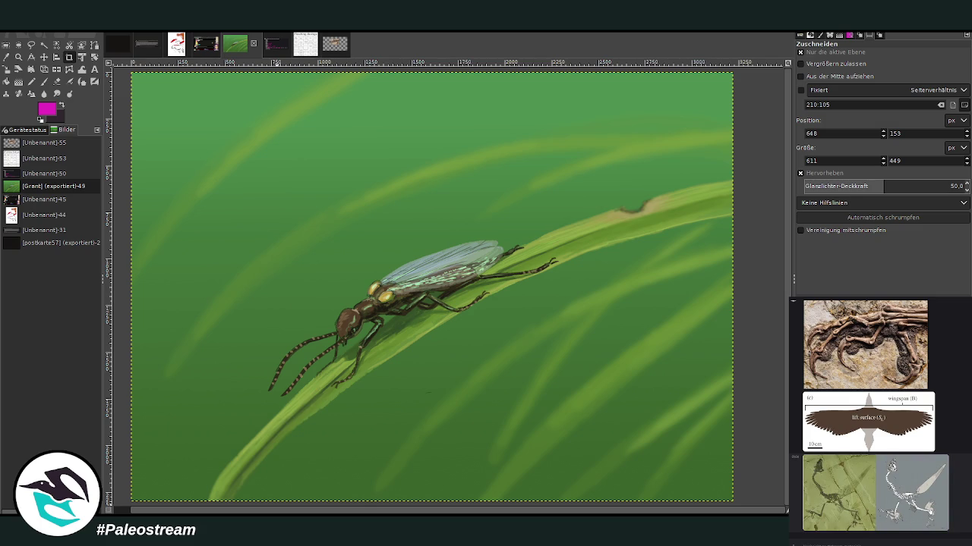
{"action": "left_click", "coordinate": [890, 505]}
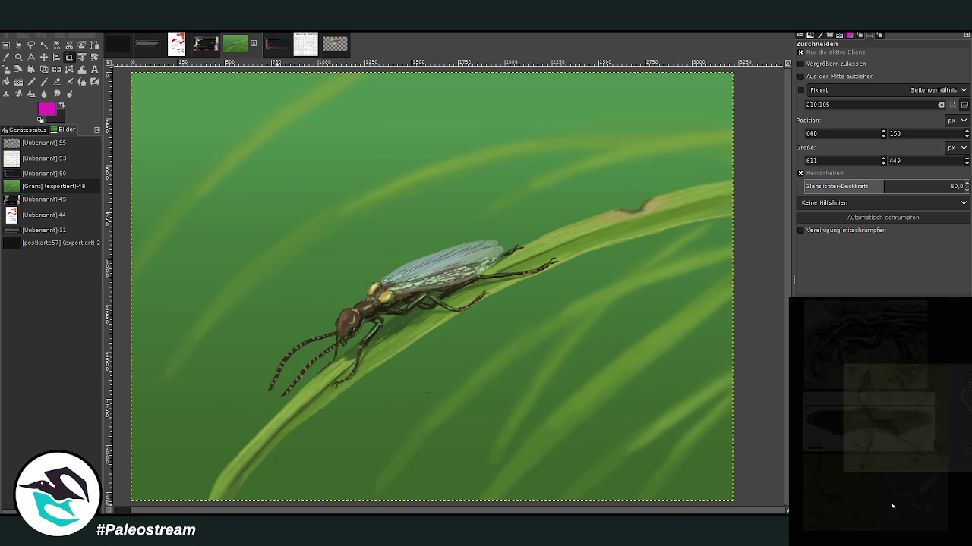
{"action": "key", "text": "Escape"}
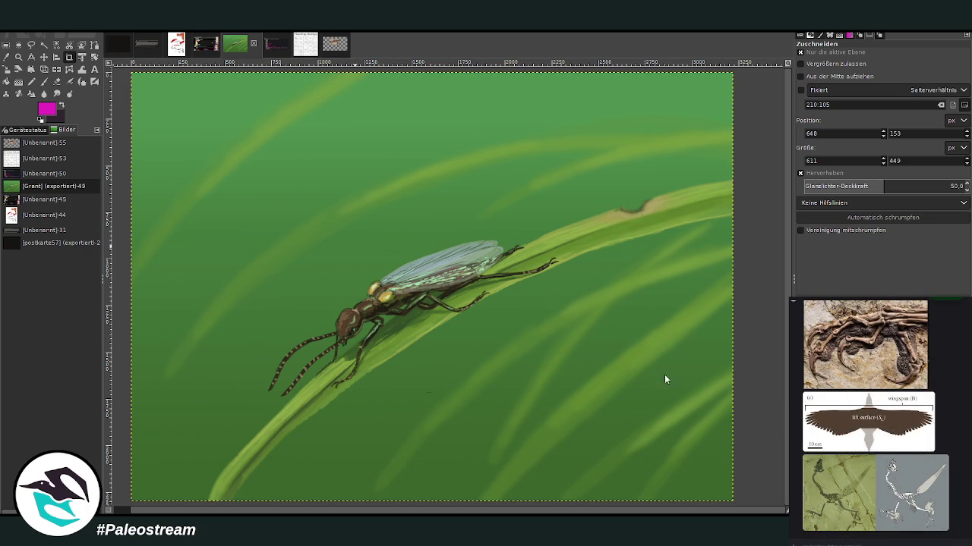
{"action": "key", "text": "ctrl+v"}
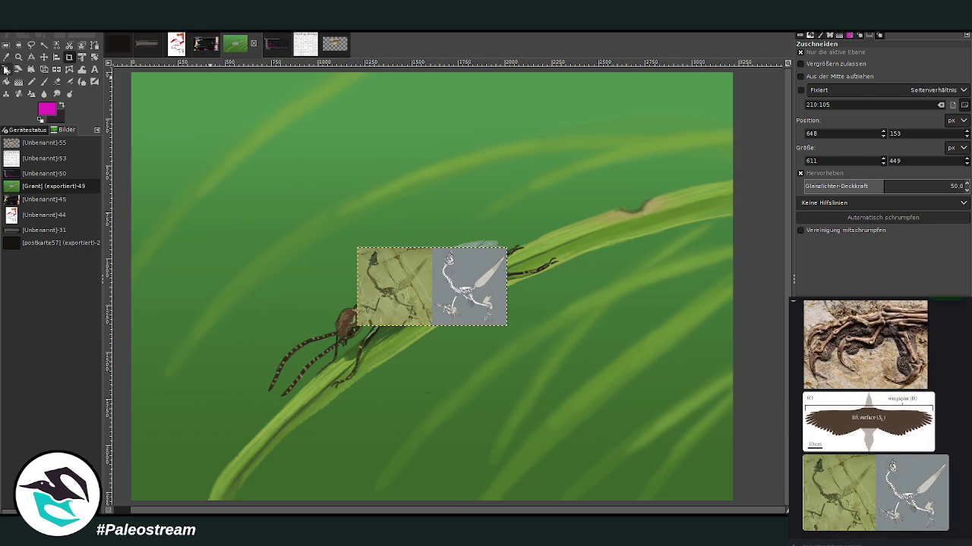
- Enlarge the pasted fossil photos and move them up near the top of the canvas
{"action": "key", "text": "shift+s"}
{"action": "left_click", "coordinate": [301, 216]}
{"action": "left_click_drag", "start_coordinate": [402, 242], "coordinate": [350, 218]}
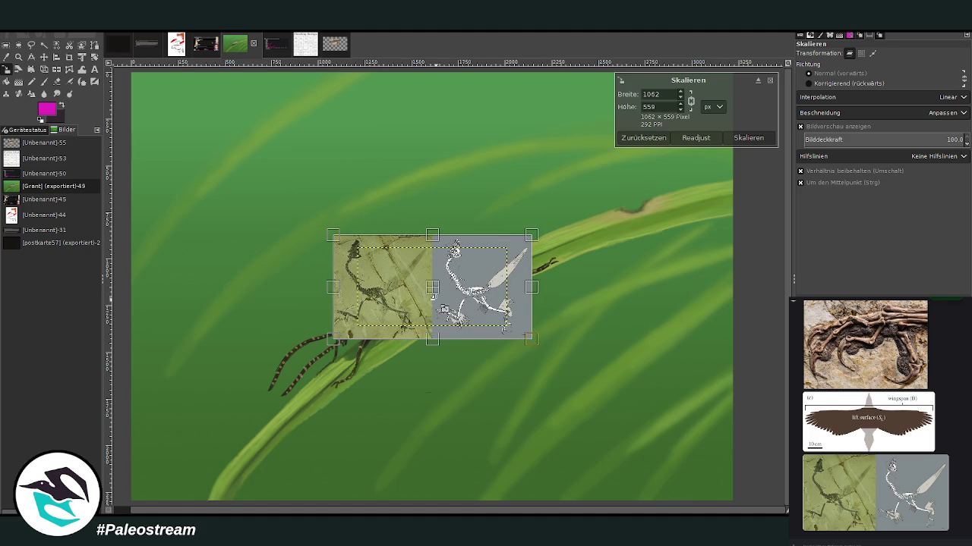
{"action": "left_click_drag", "start_coordinate": [432, 287], "coordinate": [371, 135]}
{"action": "left_click", "coordinate": [748, 138]}
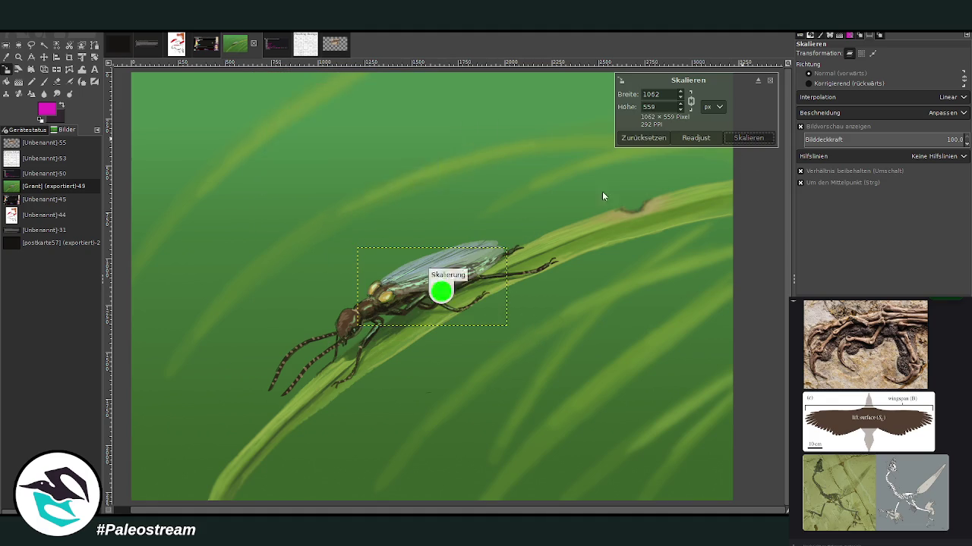
- Copy the wingspan diagram from Discord and paste it onto the GIMP canvas
{"action": "scroll", "coordinate": [873, 417], "scroll_direction": "down", "scroll_amount": 1}
{"action": "left_click", "coordinate": [871, 419]}
{"action": "right_click", "coordinate": [917, 434]}
{"action": "left_click", "coordinate": [927, 436]}
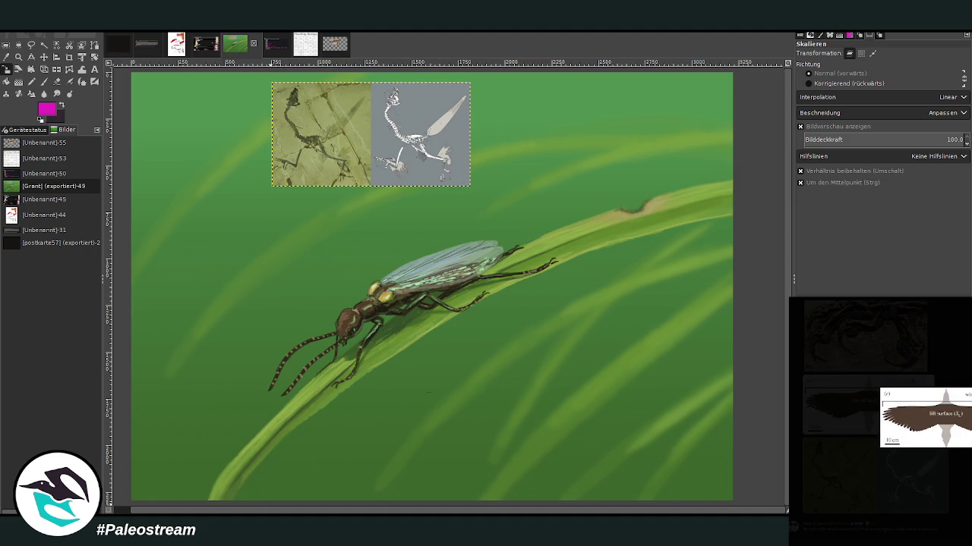
{"action": "key", "text": "Escape"}
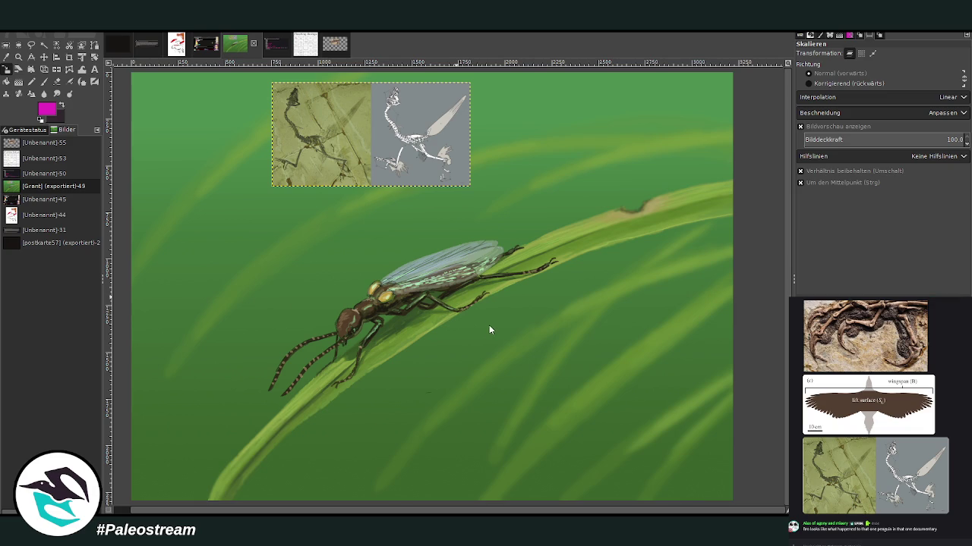
{"action": "key", "text": "ctrl+v"}
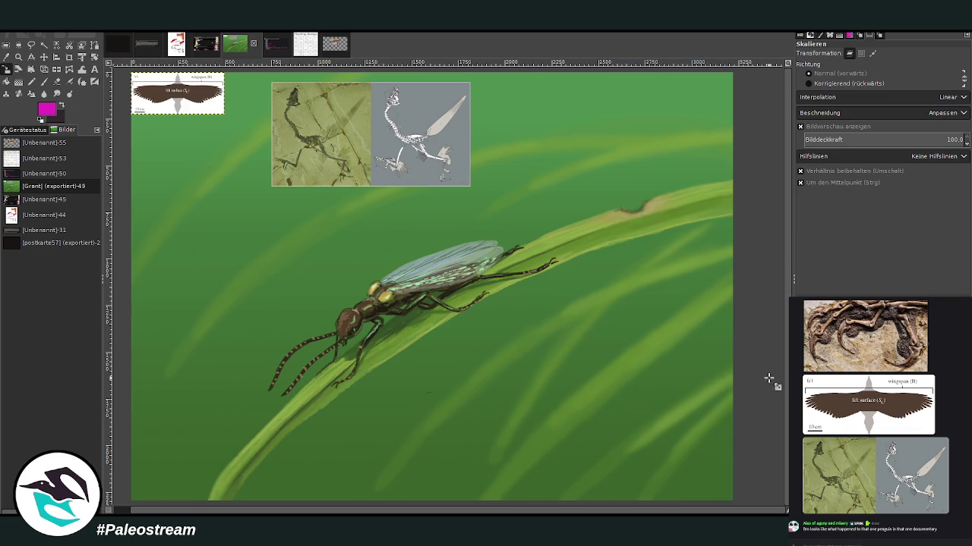
- Enlarge the wingspan diagram and shift it right beside the fossil photos
{"action": "left_click", "coordinate": [180, 92]}
{"action": "mouse_move", "coordinate": [179, 92]}
{"action": "left_mouse_down"}
{"action": "mouse_move", "coordinate": [189, 113]}
{"action": "mouse_move", "coordinate": [533, 115]}
{"action": "left_mouse_up"}
{"action": "left_click", "coordinate": [748, 137]}
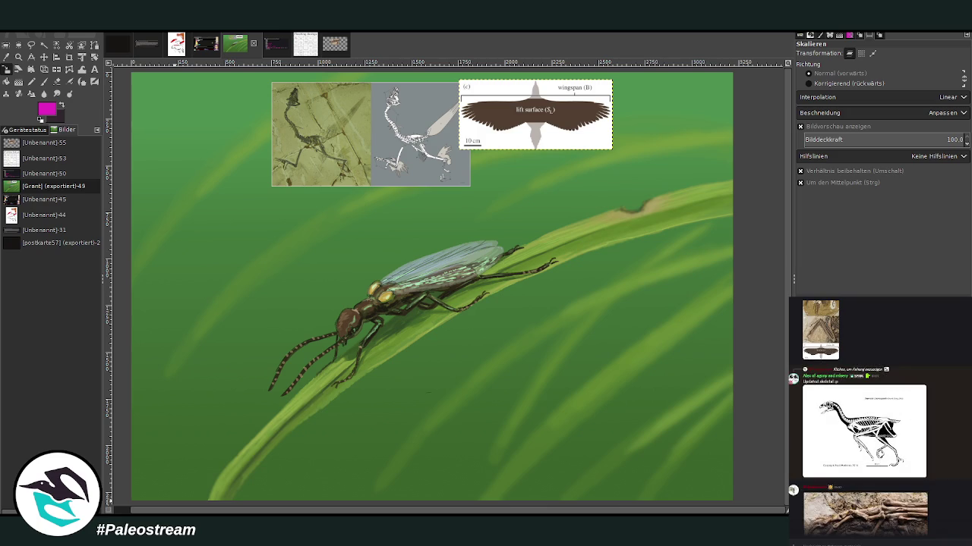
- Copy the Sapeornis skeletal drawing image from the Discord chat
{"action": "left_click", "coordinate": [871, 435]}
{"action": "right_click", "coordinate": [871, 435]}
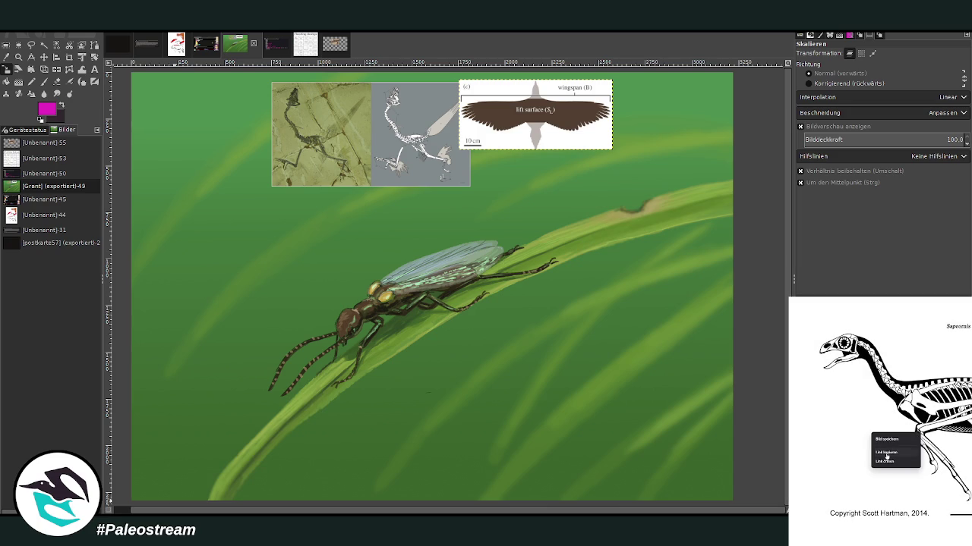
{"action": "left_click", "coordinate": [887, 454]}
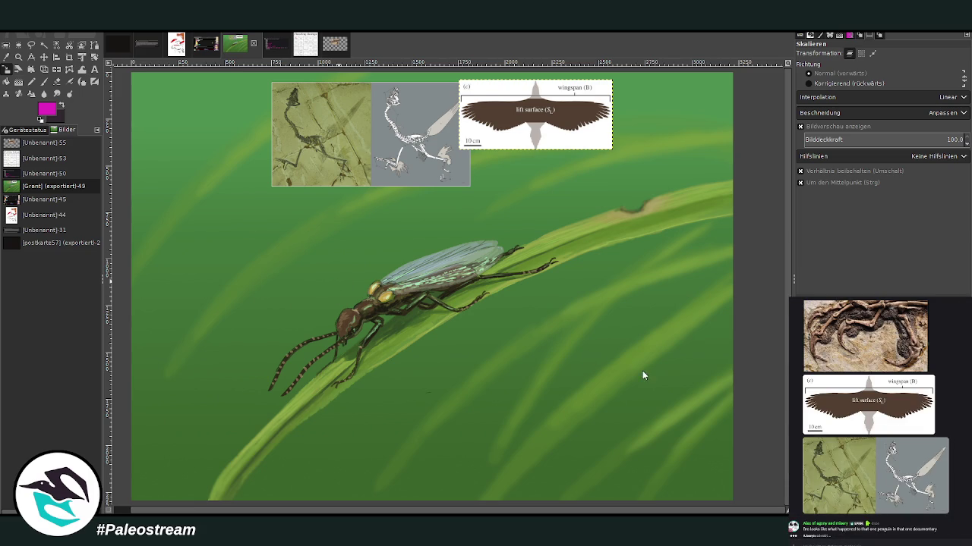
- Paste the skeletal drawing, shrink it slightly and place it right, below the wingspan diagram
{"action": "key", "text": "ctrl+v"}
{"action": "left_click", "coordinate": [508, 96]}
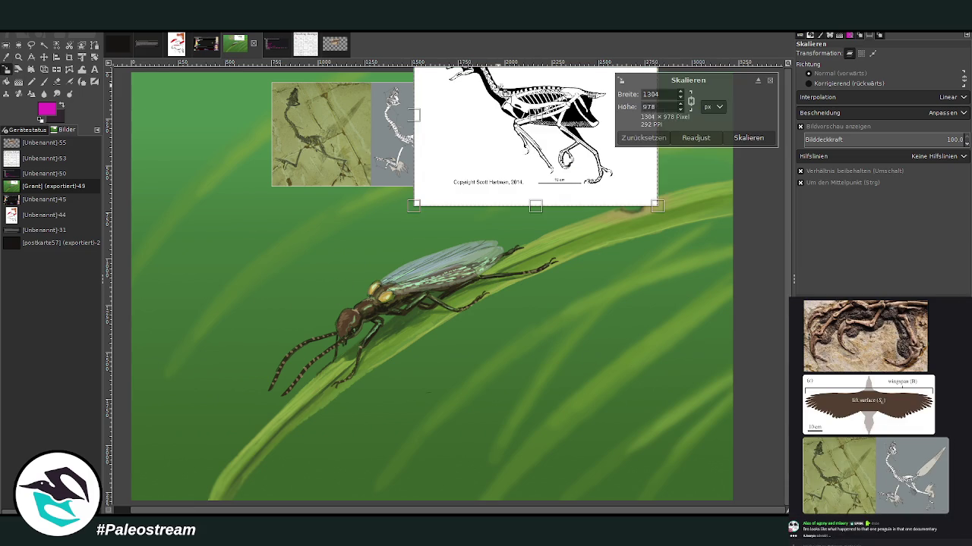
{"action": "left_click_drag", "start_coordinate": [656, 205], "coordinate": [629, 199]}
{"action": "mouse_move", "coordinate": [536, 125]}
{"action": "left_mouse_down"}
{"action": "mouse_move", "coordinate": [640, 166]}
{"action": "mouse_move", "coordinate": [650, 250]}
{"action": "left_mouse_up"}
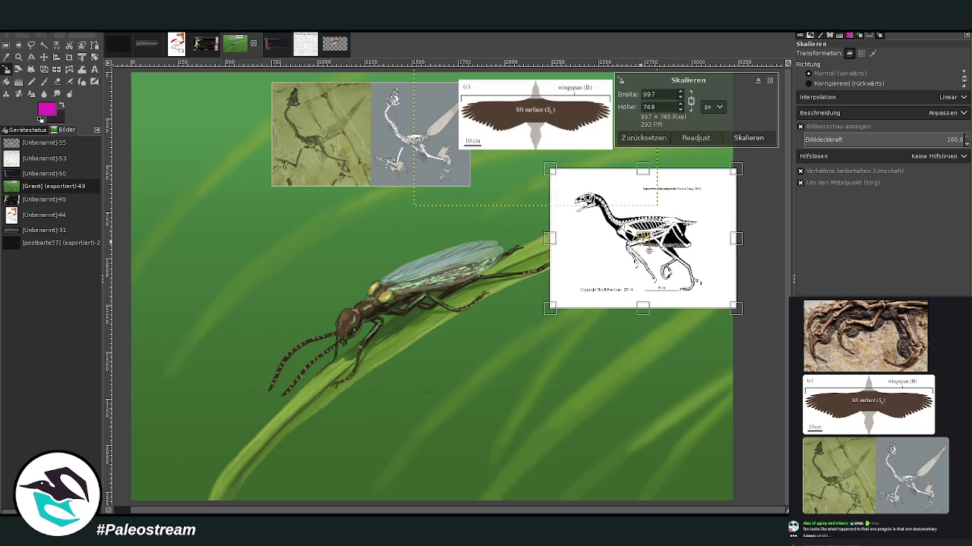
{"action": "left_click", "coordinate": [751, 139]}
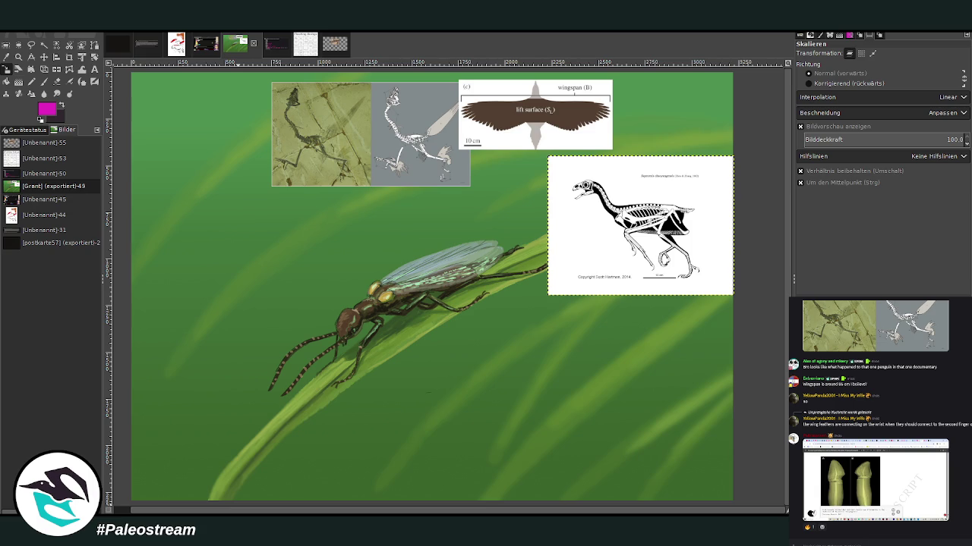
- Paste an image into the Discord message and make the background painting layer active
{"action": "right_click", "coordinate": [865, 528]}
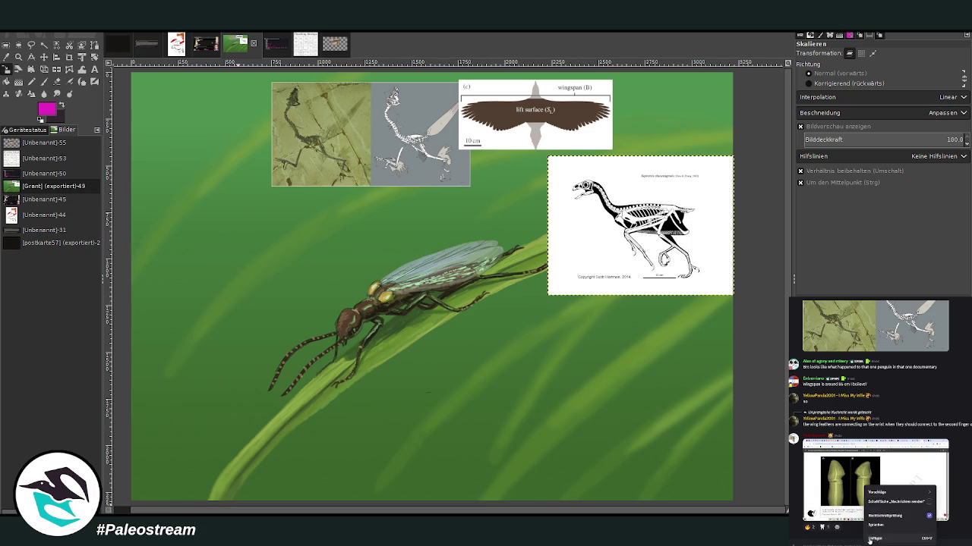
{"action": "left_click", "coordinate": [873, 500]}
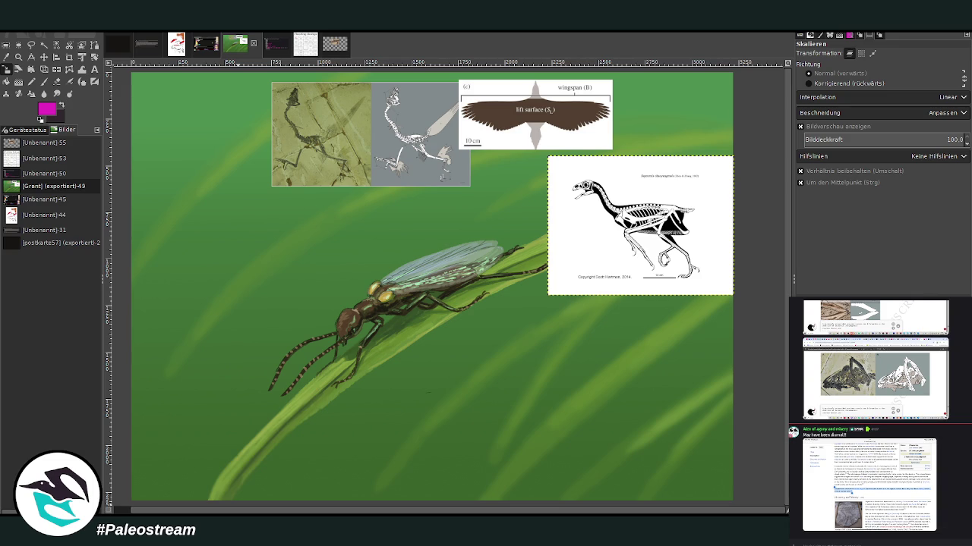
{"action": "key", "text": "Page_Down"}
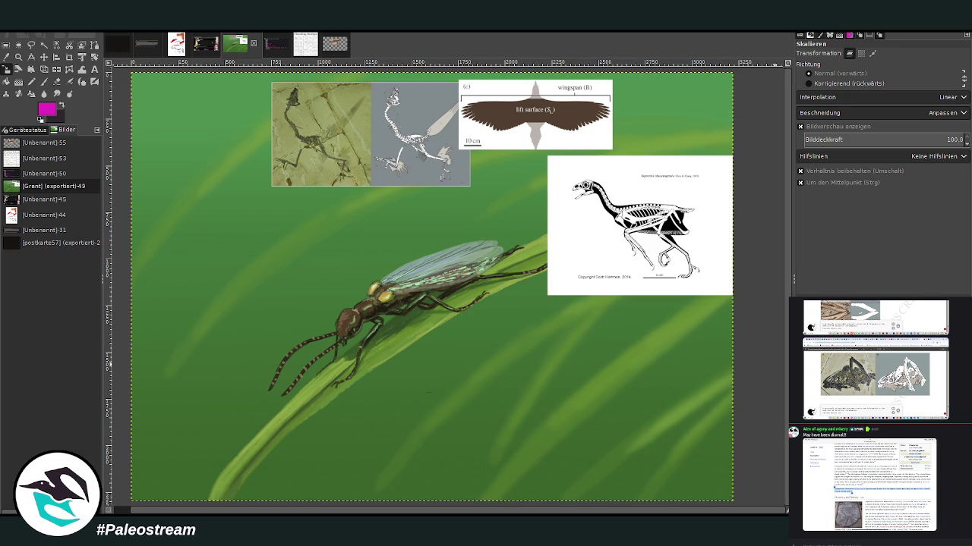
- Cover the whole insect painting in flat pale blue with a size-1202 paintbrush, then sample that blue
{"action": "key", "text": "d"}
{"action": "key", "text": "x"}
{"action": "key", "text": "p"}
{"action": "left_click", "coordinate": [875, 109]}
{"action": "left_click_drag", "start_coordinate": [250, 106], "coordinate": [781, 143]}
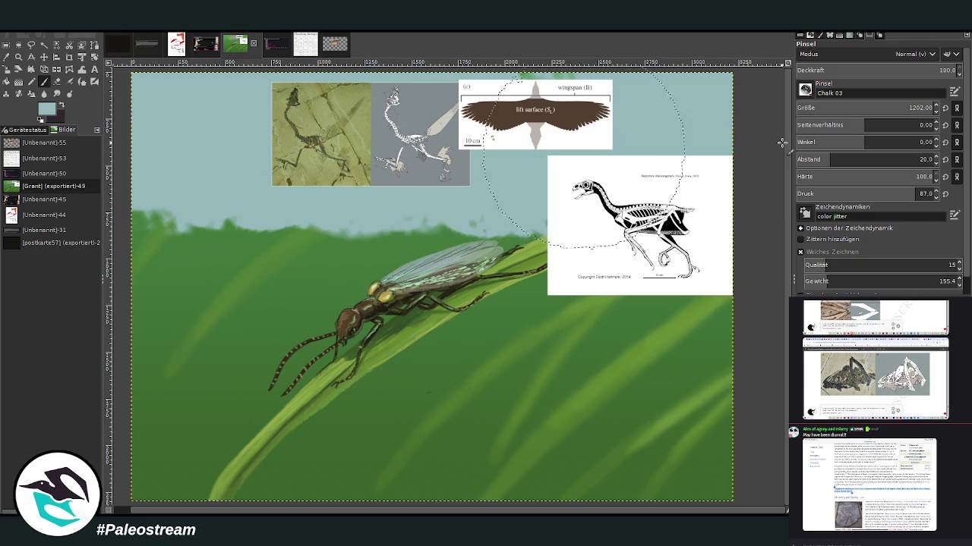
{"action": "mouse_move", "coordinate": [163, 277]}
{"action": "left_mouse_down"}
{"action": "mouse_move", "coordinate": [229, 243]}
{"action": "mouse_move", "coordinate": [228, 425]}
{"action": "mouse_move", "coordinate": [425, 463]}
{"action": "mouse_move", "coordinate": [683, 462]}
{"action": "mouse_move", "coordinate": [759, 273]}
{"action": "mouse_move", "coordinate": [651, 228]}
{"action": "mouse_move", "coordinate": [336, 314]}
{"action": "mouse_move", "coordinate": [751, 319]}
{"action": "left_mouse_up"}
{"action": "left_click_drag", "start_coordinate": [153, 432], "coordinate": [206, 412]}
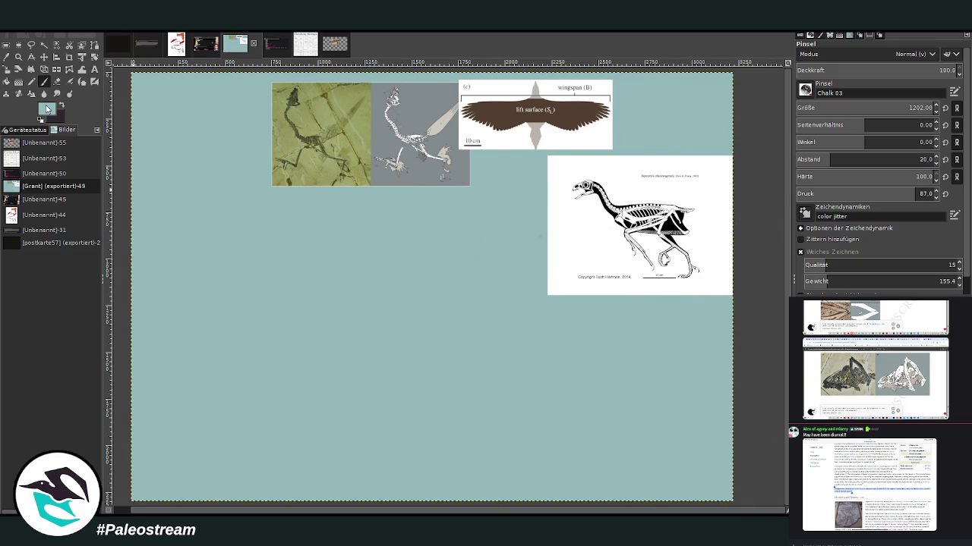
{"action": "left_click", "coordinate": [662, 351], "text": "ctrl"}
- Lay two vertical gradients at 73.2 opacity, pale aqua at top deepening toward the bottom
{"action": "key", "text": "g"}
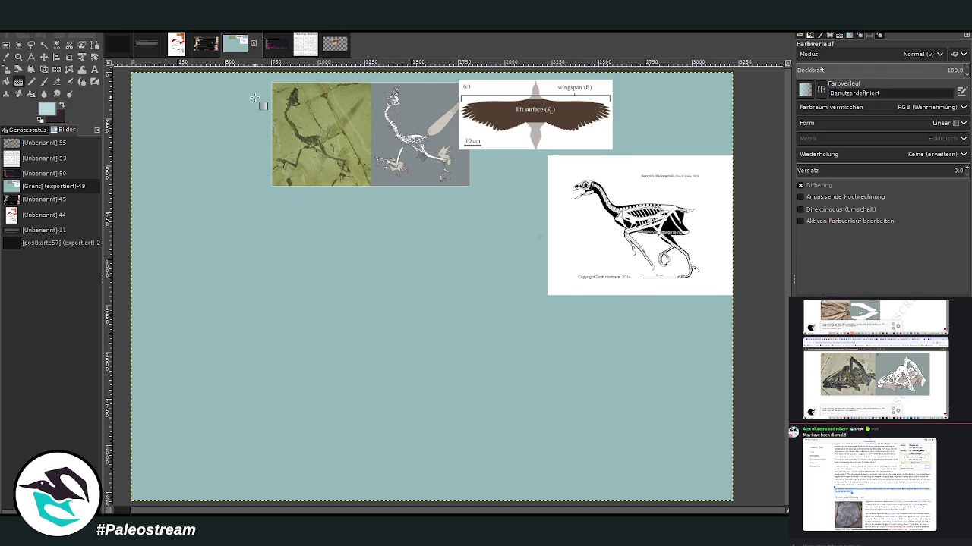
{"action": "left_click_drag", "start_coordinate": [892, 70], "coordinate": [919, 70]}
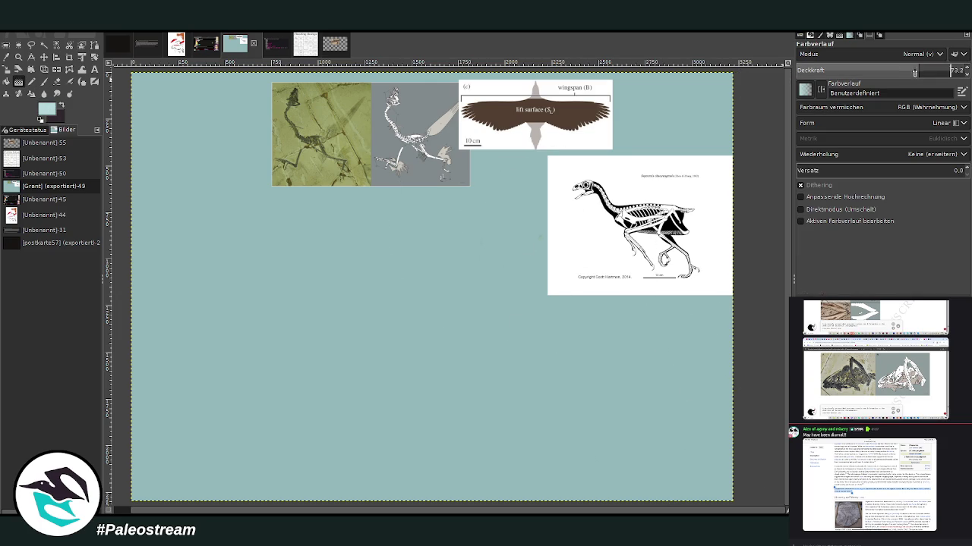
{"action": "left_click_drag", "start_coordinate": [454, 184], "coordinate": [430, 438]}
{"action": "key", "text": "Return"}
{"action": "left_click_drag", "start_coordinate": [388, 172], "coordinate": [388, 251]}
{"action": "key", "text": "Return"}
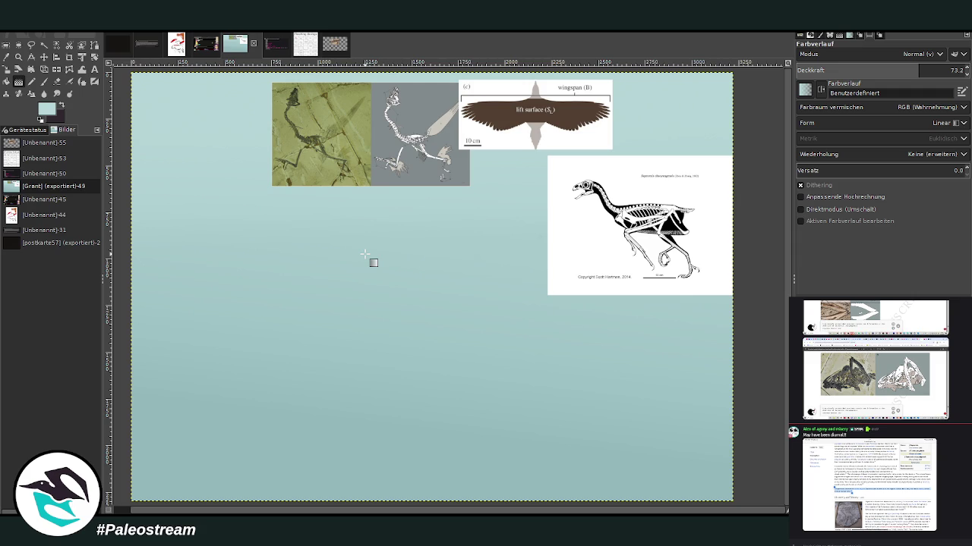
{"action": "key", "text": "z"}
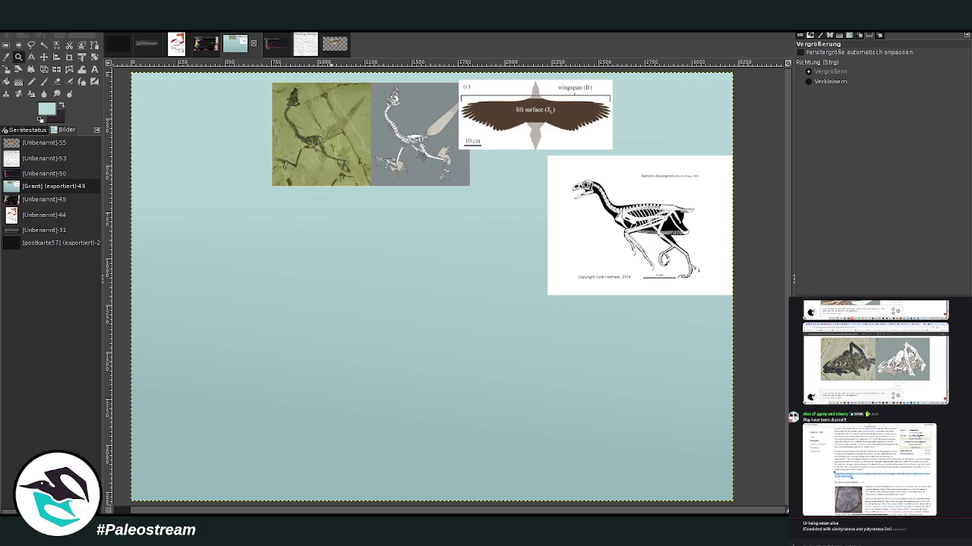
{"action": "left_click", "coordinate": [44, 81]}
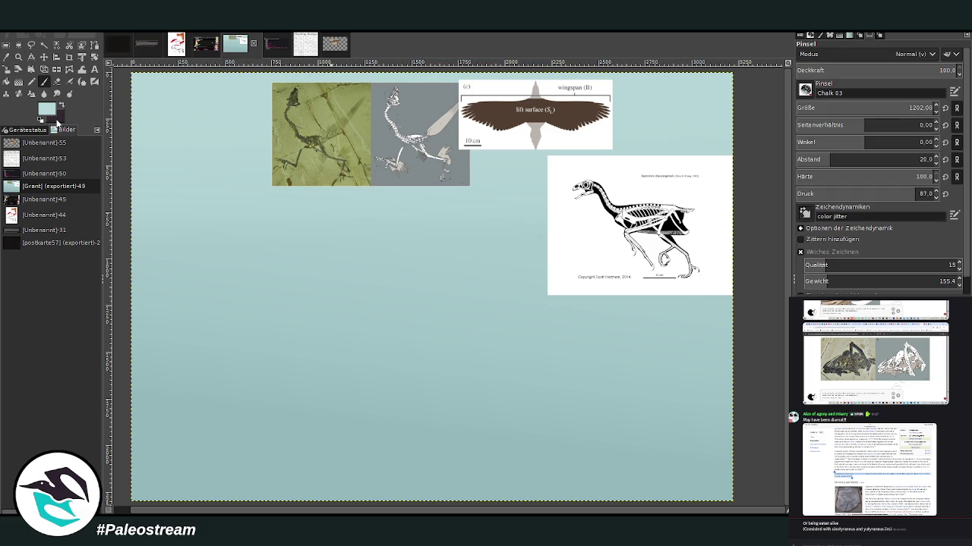
- Sample a darker grey-teal from the canvas and set a smaller, slightly less opaque brush
{"action": "left_click", "coordinate": [663, 363], "text": "ctrl"}
{"action": "scroll", "coordinate": [824, 110], "scroll_direction": "up", "scroll_amount": 1}
{"action": "left_click", "coordinate": [836, 111]}
{"action": "left_click_drag", "start_coordinate": [836, 111], "coordinate": [838, 111]}
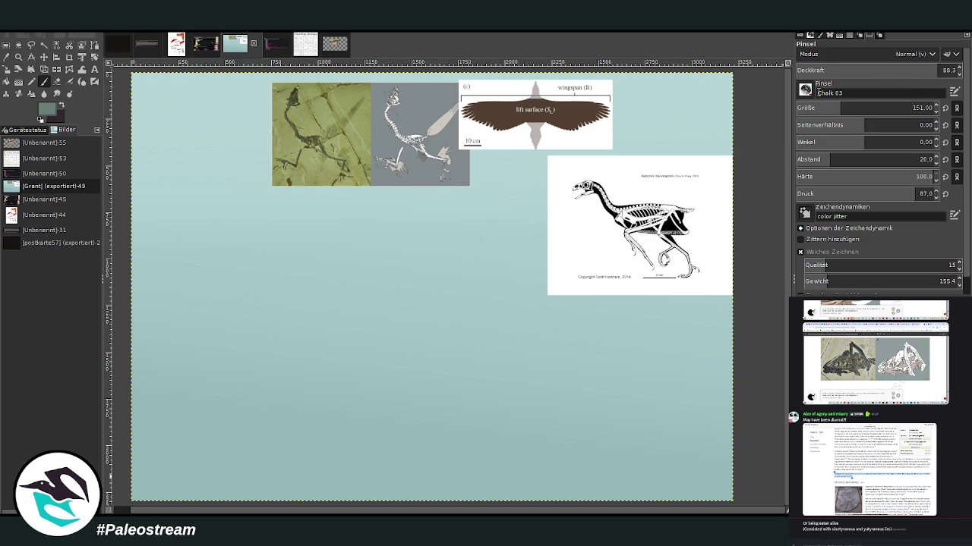
{"action": "left_click_drag", "start_coordinate": [929, 70], "coordinate": [915, 70]}
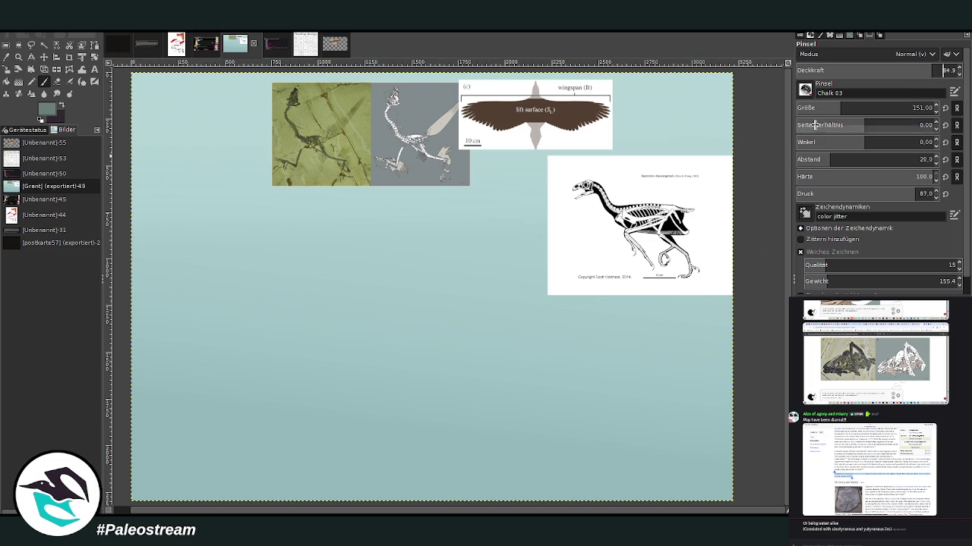
{"action": "left_click", "coordinate": [833, 108]}
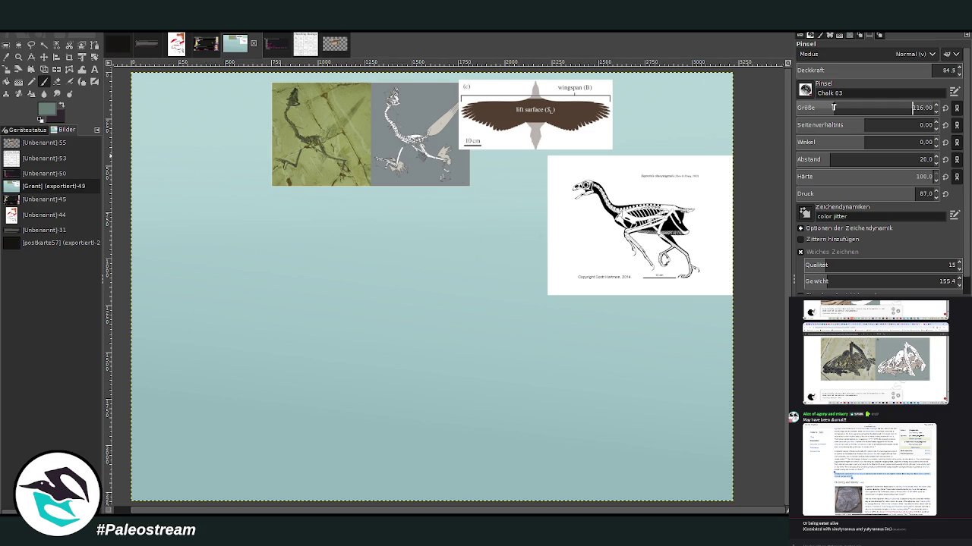
- Paint a grey misty foliage patch at lower right and stamp a size-864 Pine_2 needle mark
{"action": "mouse_move", "coordinate": [628, 393]}
{"action": "left_mouse_down"}
{"action": "mouse_move", "coordinate": [615, 379]}
{"action": "mouse_move", "coordinate": [673, 390]}
{"action": "mouse_move", "coordinate": [621, 362]}
{"action": "left_mouse_up"}
{"action": "mouse_move", "coordinate": [673, 386]}
{"action": "left_mouse_down"}
{"action": "mouse_move", "coordinate": [607, 399]}
{"action": "mouse_move", "coordinate": [702, 375]}
{"action": "mouse_move", "coordinate": [661, 379]}
{"action": "mouse_move", "coordinate": [641, 408]}
{"action": "mouse_move", "coordinate": [592, 419]}
{"action": "mouse_move", "coordinate": [681, 422]}
{"action": "mouse_move", "coordinate": [596, 428]}
{"action": "mouse_move", "coordinate": [645, 444]}
{"action": "mouse_move", "coordinate": [593, 443]}
{"action": "left_mouse_up"}
{"action": "key", "text": "bracketright"}
{"action": "key", "text": "bracketright"}
{"action": "key", "text": "bracketright"}
{"action": "mouse_move", "coordinate": [657, 453]}
{"action": "left_mouse_down"}
{"action": "mouse_move", "coordinate": [721, 400]}
{"action": "mouse_move", "coordinate": [600, 385]}
{"action": "mouse_move", "coordinate": [543, 400]}
{"action": "mouse_move", "coordinate": [713, 410]}
{"action": "mouse_move", "coordinate": [589, 463]}
{"action": "mouse_move", "coordinate": [722, 442]}
{"action": "mouse_move", "coordinate": [653, 363]}
{"action": "mouse_move", "coordinate": [713, 338]}
{"action": "mouse_move", "coordinate": [694, 449]}
{"action": "mouse_move", "coordinate": [662, 467]}
{"action": "mouse_move", "coordinate": [588, 475]}
{"action": "mouse_move", "coordinate": [718, 464]}
{"action": "mouse_move", "coordinate": [574, 481]}
{"action": "mouse_move", "coordinate": [546, 455]}
{"action": "mouse_move", "coordinate": [724, 384]}
{"action": "mouse_move", "coordinate": [638, 357]}
{"action": "mouse_move", "coordinate": [693, 342]}
{"action": "mouse_move", "coordinate": [710, 322]}
{"action": "mouse_move", "coordinate": [683, 351]}
{"action": "mouse_move", "coordinate": [526, 373]}
{"action": "left_mouse_up"}
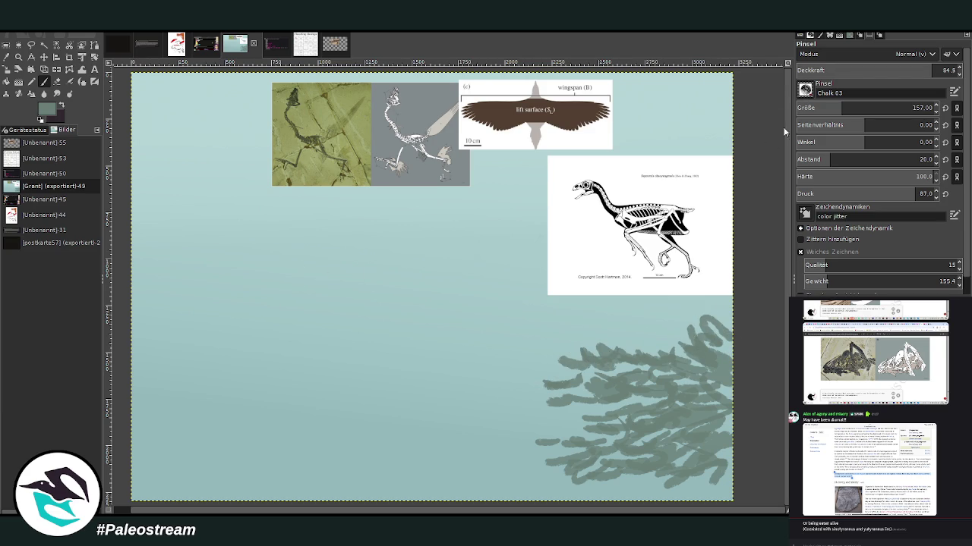
{"action": "left_click", "coordinate": [573, 437]}
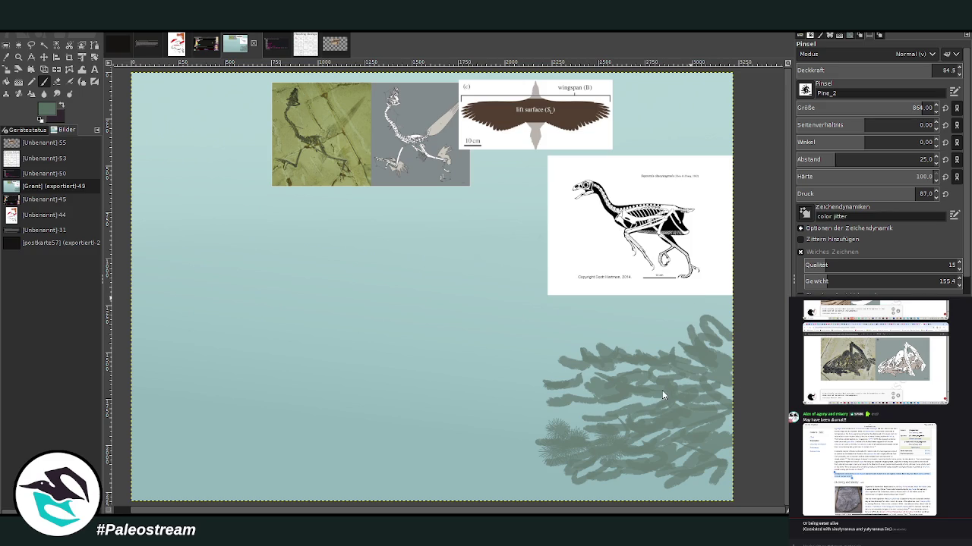
- Layer pine-needle texture over the right foliage, shrinking the brush to 686 then 523
{"action": "mouse_move", "coordinate": [558, 429]}
{"action": "left_mouse_down"}
{"action": "mouse_move", "coordinate": [531, 452]}
{"action": "mouse_move", "coordinate": [584, 471]}
{"action": "mouse_move", "coordinate": [554, 467]}
{"action": "mouse_move", "coordinate": [647, 476]}
{"action": "left_mouse_up"}
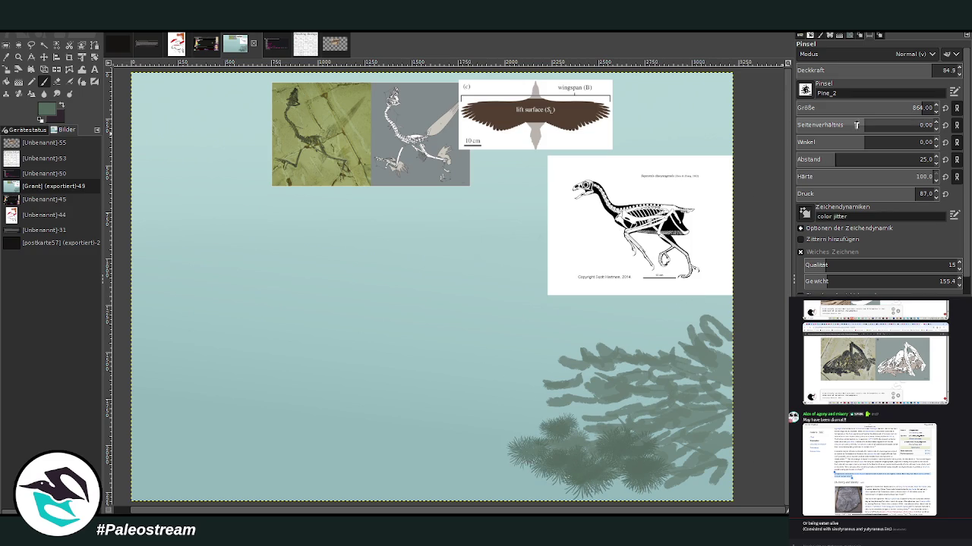
{"action": "left_click", "coordinate": [911, 108]}
{"action": "mouse_move", "coordinate": [596, 417]}
{"action": "left_mouse_down"}
{"action": "mouse_move", "coordinate": [551, 383]}
{"action": "mouse_move", "coordinate": [615, 410]}
{"action": "left_mouse_up"}
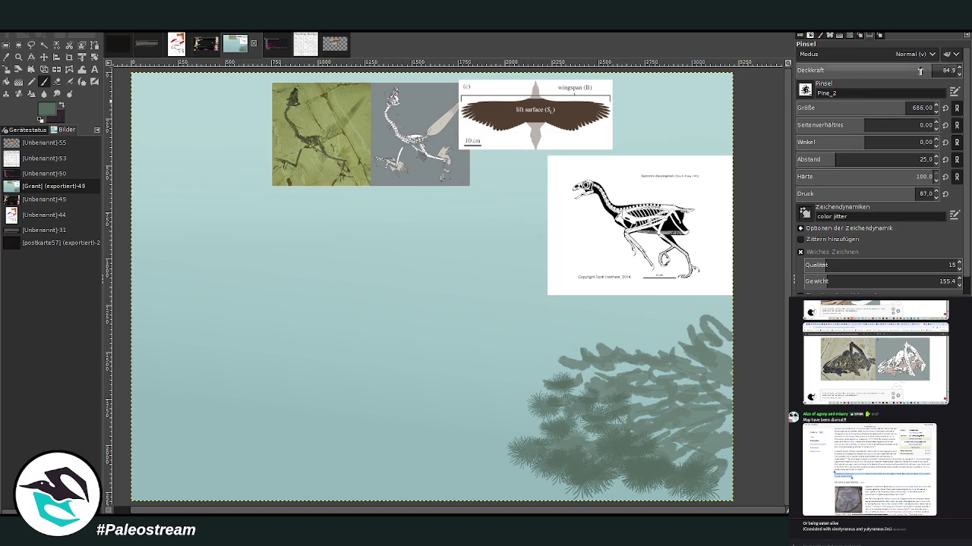
{"action": "left_click_drag", "start_coordinate": [611, 486], "coordinate": [542, 482]}
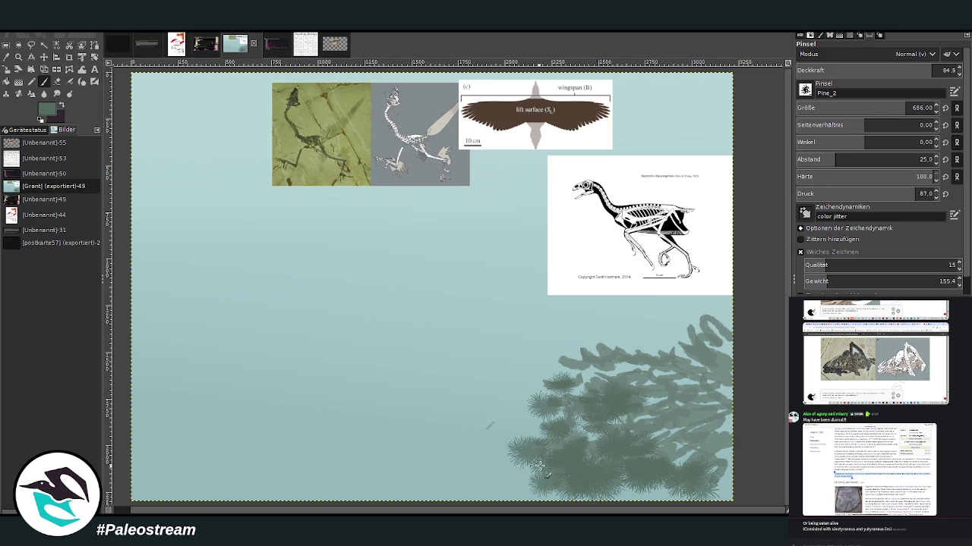
{"action": "left_click", "coordinate": [858, 107]}
{"action": "mouse_move", "coordinate": [541, 428]}
{"action": "left_mouse_down"}
{"action": "mouse_move", "coordinate": [558, 402]}
{"action": "mouse_move", "coordinate": [541, 382]}
{"action": "mouse_move", "coordinate": [585, 368]}
{"action": "mouse_move", "coordinate": [670, 447]}
{"action": "mouse_move", "coordinate": [630, 491]}
{"action": "mouse_move", "coordinate": [682, 440]}
{"action": "left_mouse_up"}
- Paint a new pine-needle clump on the left and add darker and hazier needles to the right clump
{"action": "mouse_move", "coordinate": [357, 363]}
{"action": "left_mouse_down"}
{"action": "mouse_move", "coordinate": [362, 343]}
{"action": "mouse_move", "coordinate": [365, 365]}
{"action": "mouse_move", "coordinate": [340, 372]}
{"action": "mouse_move", "coordinate": [388, 357]}
{"action": "mouse_move", "coordinate": [282, 351]}
{"action": "mouse_move", "coordinate": [320, 332]}
{"action": "mouse_move", "coordinate": [369, 396]}
{"action": "mouse_move", "coordinate": [228, 355]}
{"action": "mouse_move", "coordinate": [254, 319]}
{"action": "mouse_move", "coordinate": [218, 372]}
{"action": "mouse_move", "coordinate": [245, 354]}
{"action": "mouse_move", "coordinate": [169, 378]}
{"action": "left_mouse_up"}
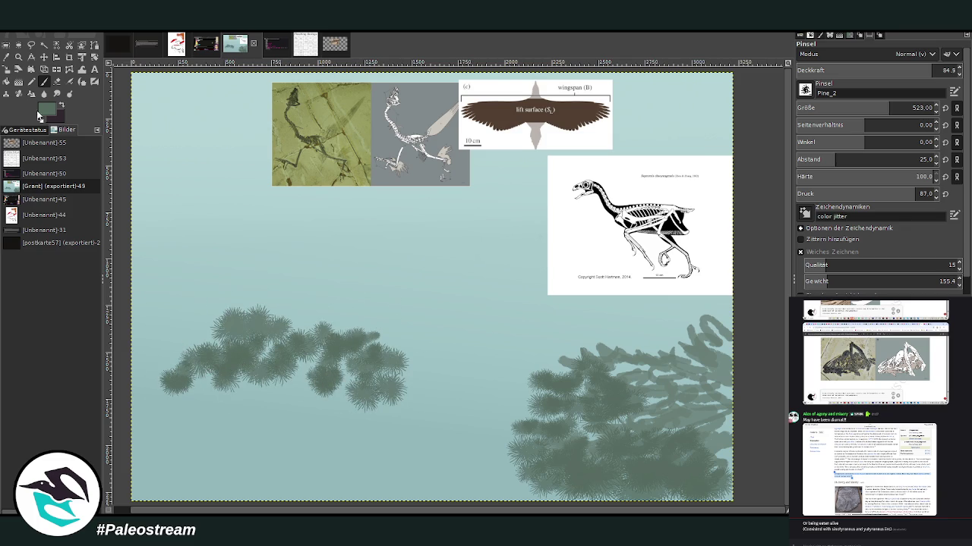
{"action": "mouse_move", "coordinate": [718, 372]}
{"action": "left_mouse_down"}
{"action": "mouse_move", "coordinate": [558, 368]}
{"action": "mouse_move", "coordinate": [613, 357]}
{"action": "mouse_move", "coordinate": [714, 363]}
{"action": "mouse_move", "coordinate": [699, 329]}
{"action": "mouse_move", "coordinate": [737, 401]}
{"action": "mouse_move", "coordinate": [668, 423]}
{"action": "mouse_move", "coordinate": [707, 429]}
{"action": "left_mouse_up"}
{"action": "mouse_move", "coordinate": [356, 353]}
{"action": "left_mouse_down"}
{"action": "mouse_move", "coordinate": [284, 351]}
{"action": "mouse_move", "coordinate": [278, 390]}
{"action": "mouse_move", "coordinate": [211, 392]}
{"action": "mouse_move", "coordinate": [180, 349]}
{"action": "mouse_move", "coordinate": [171, 356]}
{"action": "left_mouse_up"}
{"action": "left_click_drag", "start_coordinate": [687, 327], "coordinate": [727, 384]}
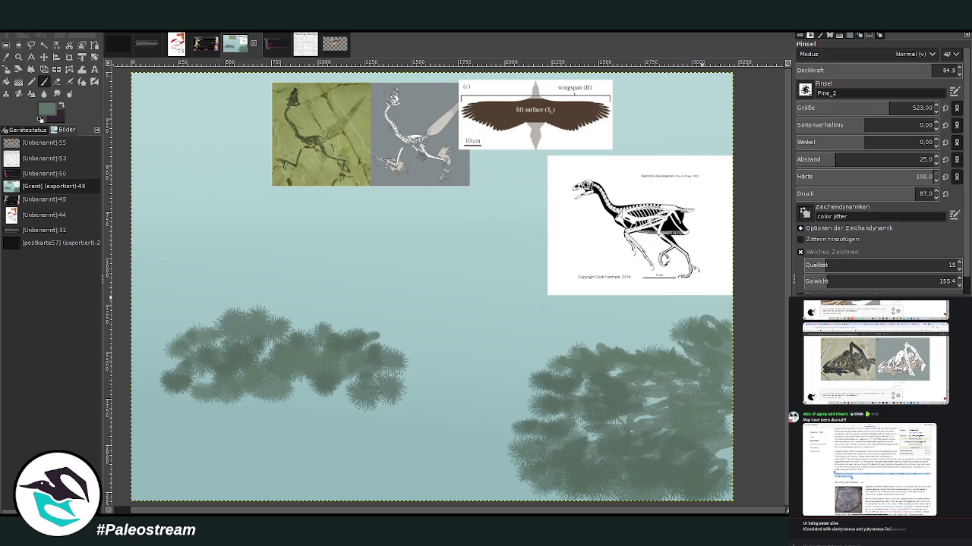
{"action": "key", "text": "period"}
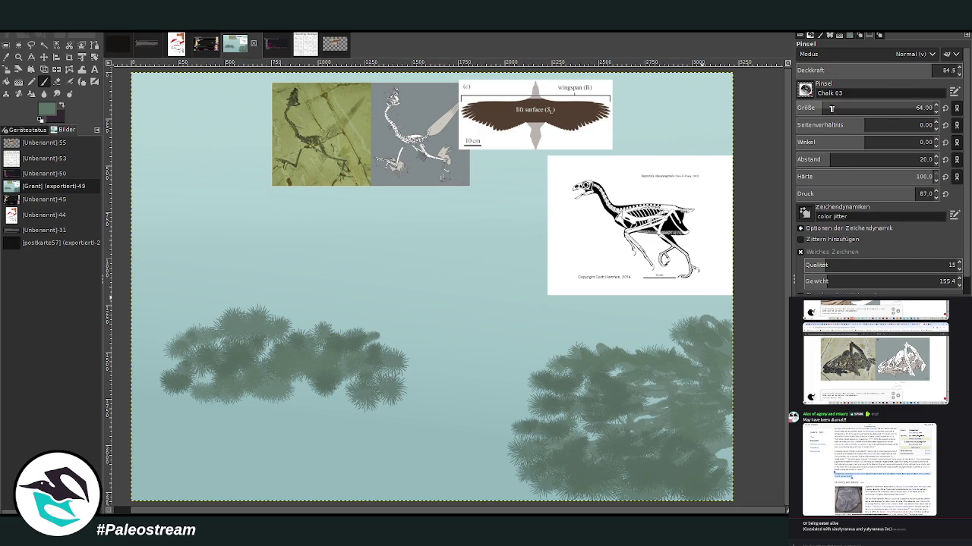
- Try dark green Chalk 03 strokes on both foliage clumps at 61.8 opacity, size 197
{"action": "key", "text": "bracketright"}
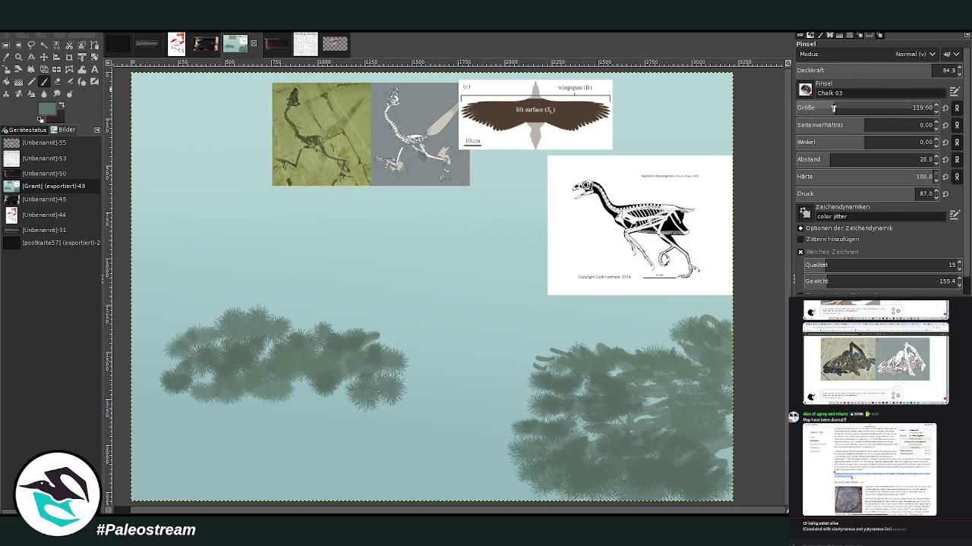
{"action": "key", "text": "less"}
{"action": "left_click_drag", "start_coordinate": [537, 358], "coordinate": [509, 378]}
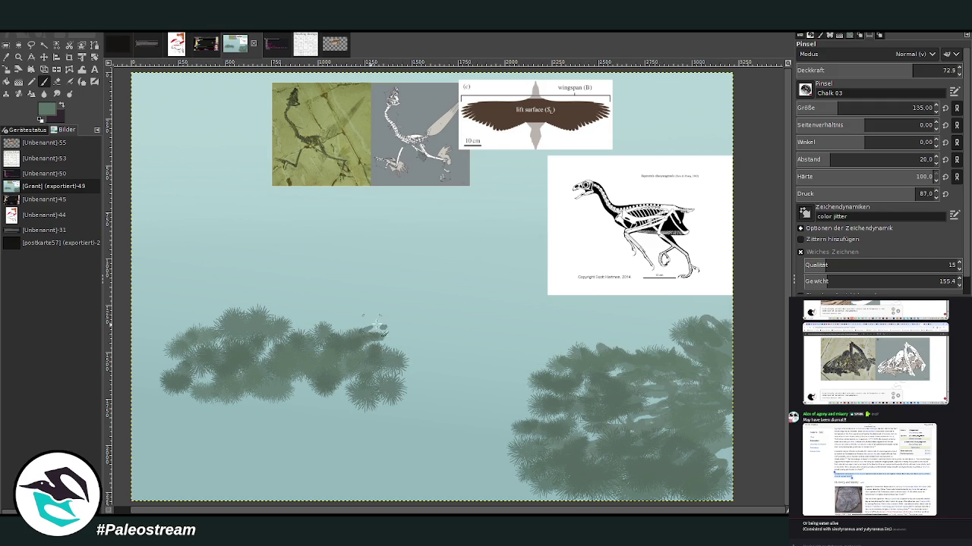
{"action": "left_click", "coordinate": [894, 70]}
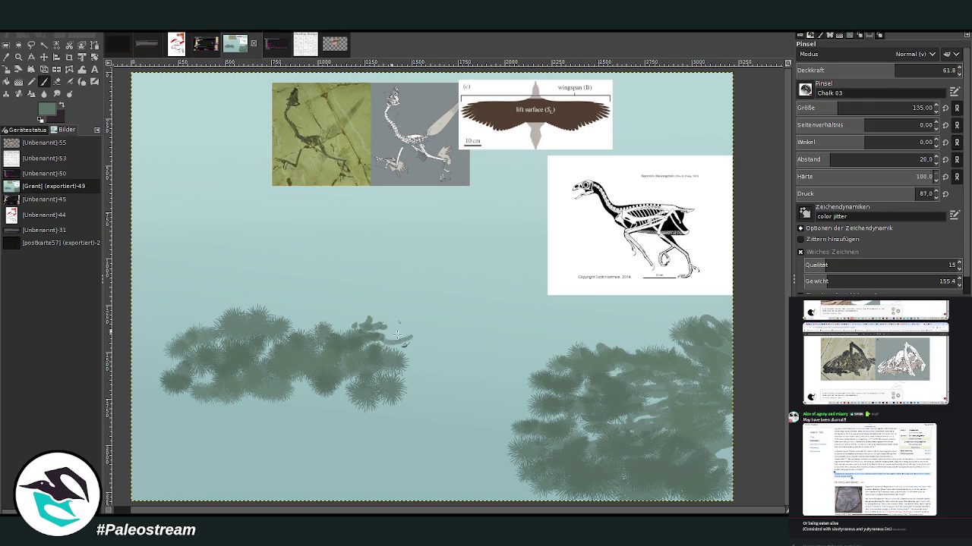
{"action": "left_click_drag", "start_coordinate": [375, 344], "coordinate": [341, 330]}
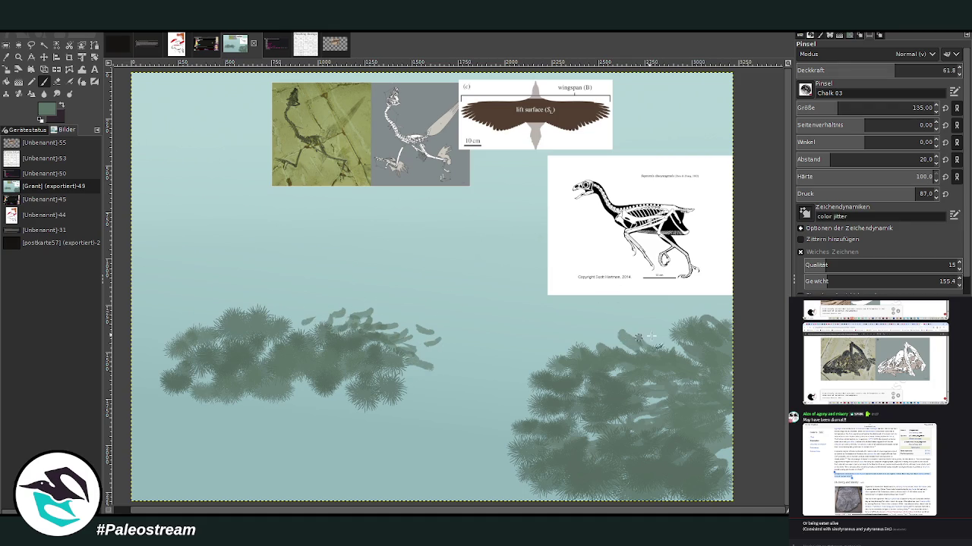
{"action": "left_click_drag", "start_coordinate": [639, 336], "coordinate": [598, 352]}
{"action": "left_click", "coordinate": [911, 108]}
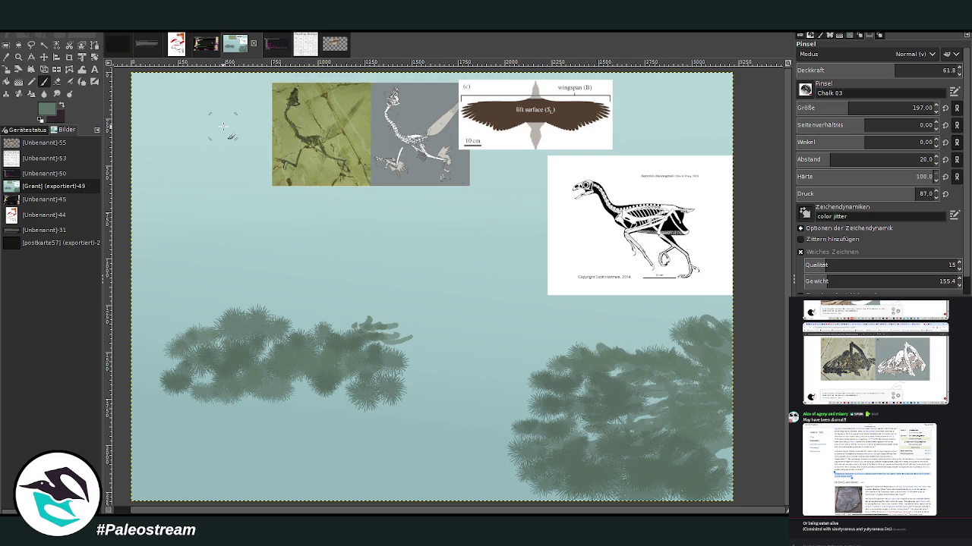
- Undo the trial strokes and pasted references, then paint grey-green mist above the right trees
{"action": "key", "text": "ctrl+z"}
{"action": "key", "text": "ctrl+z"}
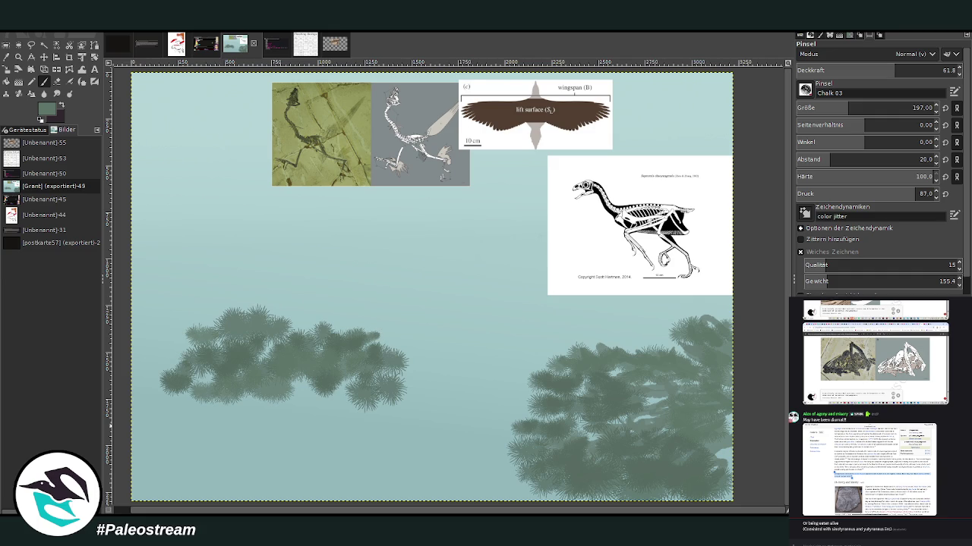
{"action": "key", "text": "ctrl+z"}
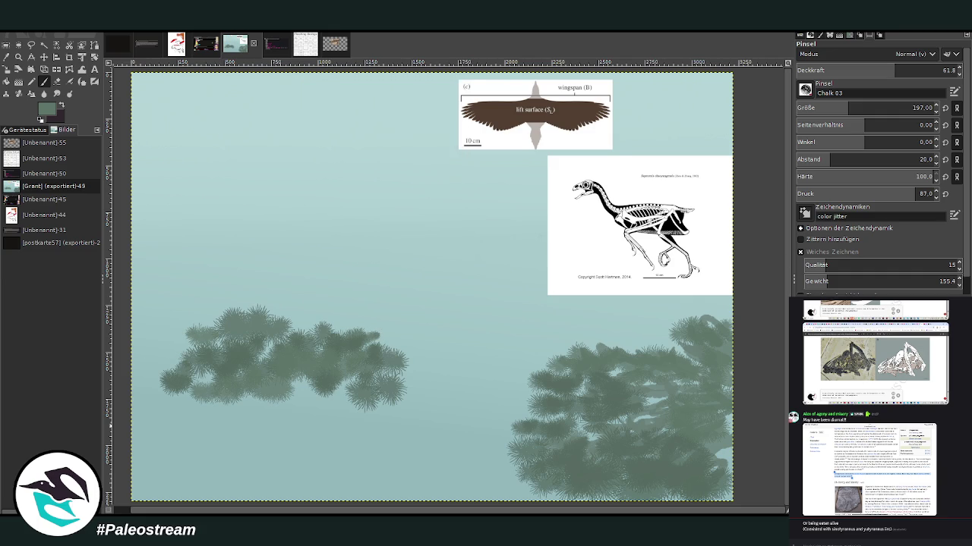
{"action": "key", "text": "ctrl+z"}
{"action": "key", "text": "ctrl+z"}
{"action": "mouse_move", "coordinate": [660, 317]}
{"action": "left_mouse_down"}
{"action": "mouse_move", "coordinate": [623, 327]}
{"action": "mouse_move", "coordinate": [645, 315]}
{"action": "mouse_move", "coordinate": [573, 315]}
{"action": "mouse_move", "coordinate": [665, 292]}
{"action": "mouse_move", "coordinate": [570, 283]}
{"action": "left_mouse_up"}
{"action": "mouse_move", "coordinate": [706, 326]}
{"action": "left_mouse_down"}
{"action": "mouse_move", "coordinate": [642, 307]}
{"action": "mouse_move", "coordinate": [535, 330]}
{"action": "left_mouse_up"}
- Enlarge the Chalk 03 brush to 303 and paint grey-green blobs around and between the trees
{"action": "left_click_drag", "start_coordinate": [853, 111], "coordinate": [865, 112]}
{"action": "mouse_move", "coordinate": [645, 280]}
{"action": "left_mouse_down"}
{"action": "mouse_move", "coordinate": [573, 308]}
{"action": "mouse_move", "coordinate": [582, 294]}
{"action": "left_mouse_up"}
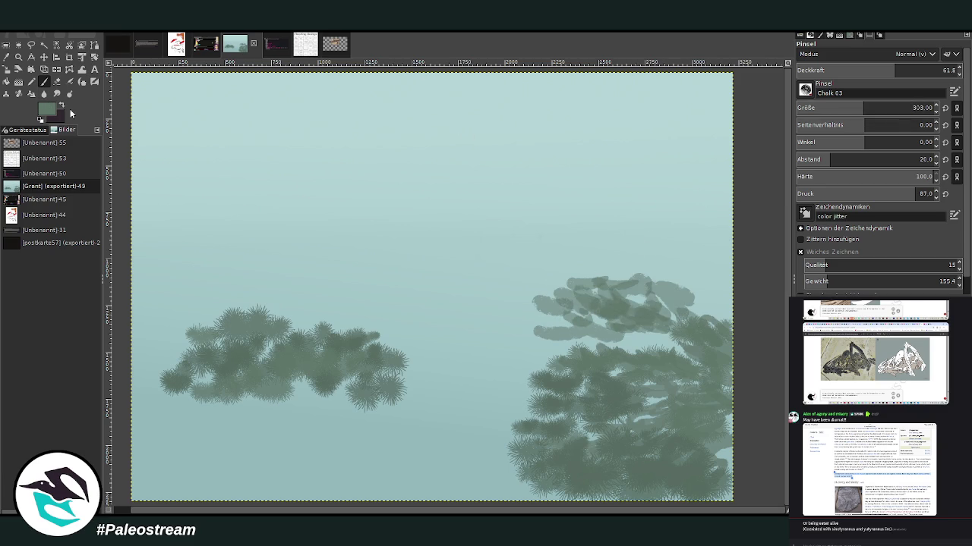
{"action": "mouse_move", "coordinate": [668, 273]}
{"action": "left_mouse_down"}
{"action": "mouse_move", "coordinate": [634, 258]}
{"action": "mouse_move", "coordinate": [702, 289]}
{"action": "mouse_move", "coordinate": [721, 262]}
{"action": "mouse_move", "coordinate": [662, 312]}
{"action": "left_mouse_up"}
{"action": "mouse_move", "coordinate": [353, 402]}
{"action": "left_mouse_down"}
{"action": "mouse_move", "coordinate": [304, 387]}
{"action": "mouse_move", "coordinate": [278, 428]}
{"action": "mouse_move", "coordinate": [231, 404]}
{"action": "mouse_move", "coordinate": [296, 425]}
{"action": "mouse_move", "coordinate": [190, 379]}
{"action": "mouse_move", "coordinate": [199, 334]}
{"action": "mouse_move", "coordinate": [159, 353]}
{"action": "mouse_move", "coordinate": [148, 337]}
{"action": "left_mouse_up"}
{"action": "mouse_move", "coordinate": [231, 227]}
{"action": "left_mouse_down"}
{"action": "mouse_move", "coordinate": [303, 228]}
{"action": "mouse_move", "coordinate": [277, 267]}
{"action": "mouse_move", "coordinate": [392, 281]}
{"action": "mouse_move", "coordinate": [220, 266]}
{"action": "mouse_move", "coordinate": [433, 319]}
{"action": "mouse_move", "coordinate": [269, 290]}
{"action": "left_mouse_up"}
{"action": "mouse_move", "coordinate": [485, 312]}
{"action": "left_mouse_down"}
{"action": "mouse_move", "coordinate": [474, 357]}
{"action": "mouse_move", "coordinate": [524, 365]}
{"action": "mouse_move", "coordinate": [456, 370]}
{"action": "mouse_move", "coordinate": [531, 260]}
{"action": "mouse_move", "coordinate": [584, 254]}
{"action": "mouse_move", "coordinate": [493, 275]}
{"action": "mouse_move", "coordinate": [496, 356]}
{"action": "mouse_move", "coordinate": [478, 387]}
{"action": "mouse_move", "coordinate": [448, 397]}
{"action": "mouse_move", "coordinate": [398, 231]}
{"action": "mouse_move", "coordinate": [392, 245]}
{"action": "mouse_move", "coordinate": [315, 209]}
{"action": "mouse_move", "coordinate": [228, 269]}
{"action": "mouse_move", "coordinate": [168, 232]}
{"action": "left_mouse_up"}
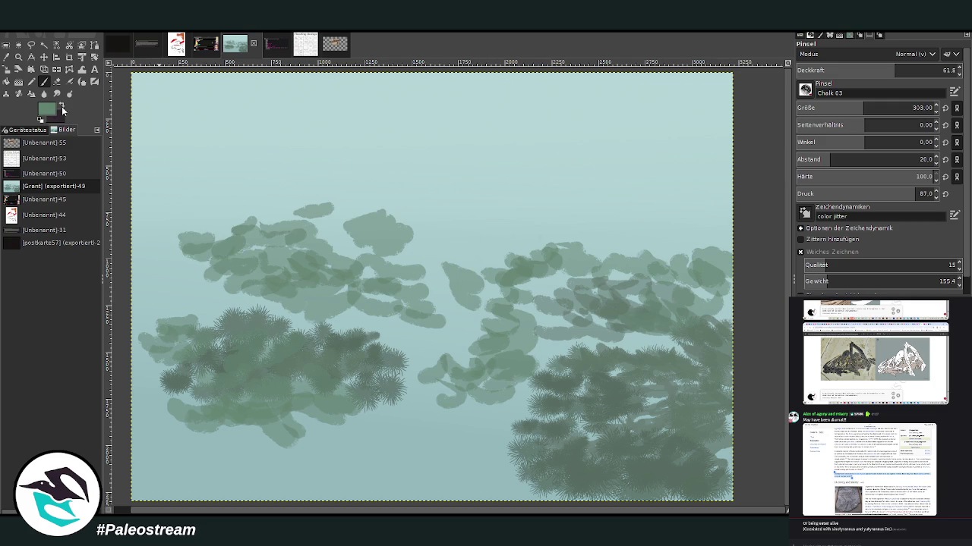
- Grow the central cloud mass upward and leftward, then add faint strokes at 42.3 opacity
{"action": "mouse_move", "coordinate": [624, 241]}
{"action": "left_mouse_down"}
{"action": "mouse_move", "coordinate": [694, 225]}
{"action": "mouse_move", "coordinate": [592, 224]}
{"action": "mouse_move", "coordinate": [546, 281]}
{"action": "mouse_move", "coordinate": [627, 287]}
{"action": "mouse_move", "coordinate": [660, 345]}
{"action": "mouse_move", "coordinate": [668, 228]}
{"action": "mouse_move", "coordinate": [608, 213]}
{"action": "left_mouse_up"}
{"action": "mouse_move", "coordinate": [444, 194]}
{"action": "left_mouse_down"}
{"action": "mouse_move", "coordinate": [459, 216]}
{"action": "mouse_move", "coordinate": [486, 227]}
{"action": "mouse_move", "coordinate": [414, 199]}
{"action": "left_mouse_up"}
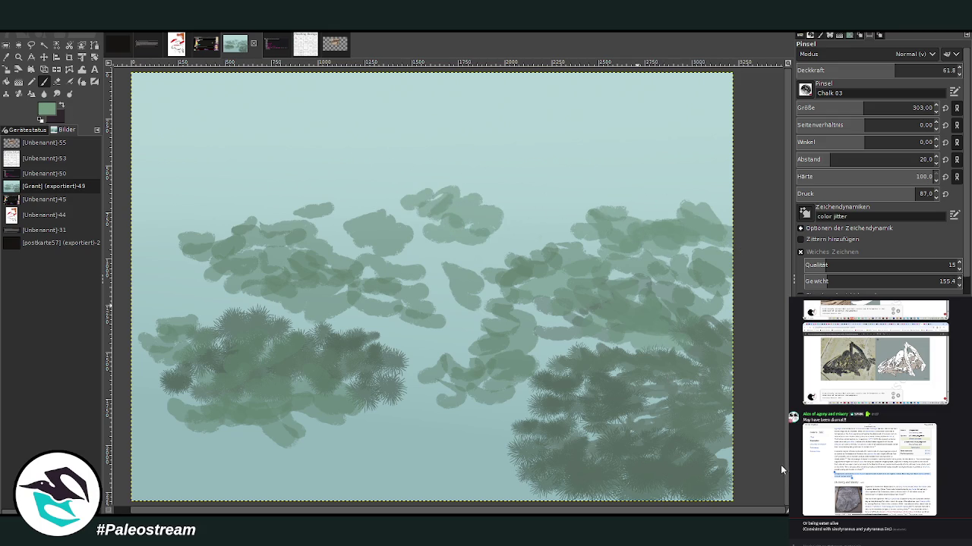
{"action": "mouse_move", "coordinate": [463, 190]}
{"action": "left_mouse_down"}
{"action": "mouse_move", "coordinate": [508, 205]}
{"action": "mouse_move", "coordinate": [493, 235]}
{"action": "mouse_move", "coordinate": [406, 178]}
{"action": "mouse_move", "coordinate": [437, 244]}
{"action": "mouse_move", "coordinate": [410, 265]}
{"action": "mouse_move", "coordinate": [334, 224]}
{"action": "mouse_move", "coordinate": [402, 175]}
{"action": "mouse_move", "coordinate": [303, 173]}
{"action": "left_mouse_up"}
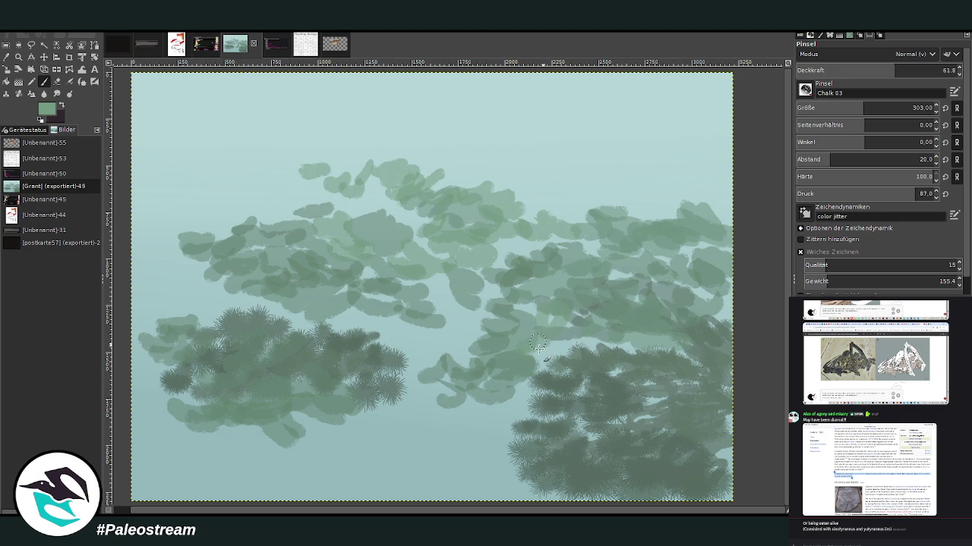
{"action": "left_click_drag", "start_coordinate": [300, 183], "coordinate": [239, 180]}
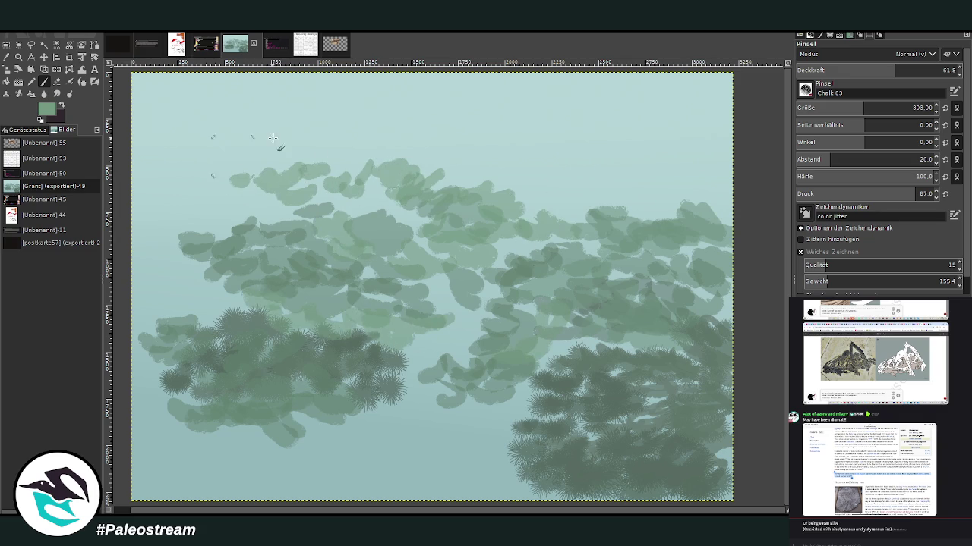
{"action": "left_click", "coordinate": [866, 71]}
{"action": "mouse_move", "coordinate": [634, 189]}
{"action": "left_mouse_down"}
{"action": "mouse_move", "coordinate": [705, 168]}
{"action": "mouse_move", "coordinate": [580, 187]}
{"action": "mouse_move", "coordinate": [672, 195]}
{"action": "mouse_move", "coordinate": [705, 195]}
{"action": "mouse_move", "coordinate": [651, 169]}
{"action": "mouse_move", "coordinate": [561, 176]}
{"action": "mouse_move", "coordinate": [493, 154]}
{"action": "left_mouse_up"}
{"action": "mouse_move", "coordinate": [486, 416]}
{"action": "left_mouse_down"}
{"action": "mouse_move", "coordinate": [425, 403]}
{"action": "mouse_move", "coordinate": [384, 436]}
{"action": "left_mouse_up"}
- Pick the dark green of the foreground foliage and add a small dark stroke to the lower foliage
{"action": "left_click", "coordinate": [8, 59]}
{"action": "left_click", "coordinate": [590, 458]}
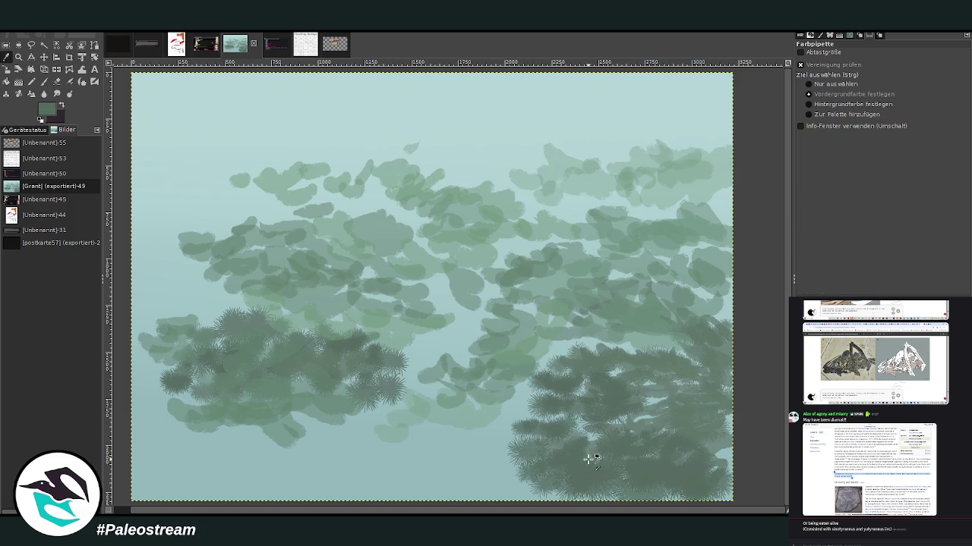
{"action": "left_click", "coordinate": [43, 81]}
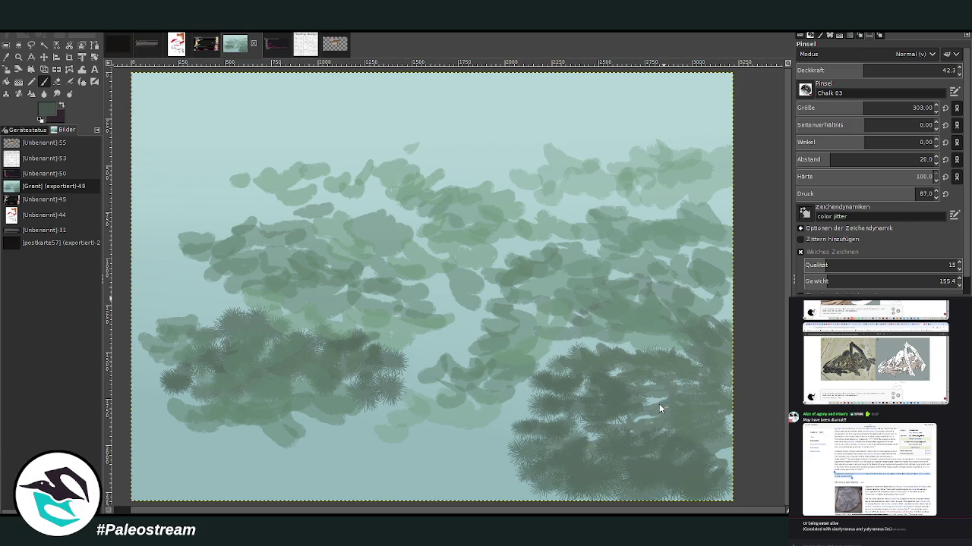
{"action": "left_click_drag", "start_coordinate": [643, 495], "coordinate": [618, 490]}
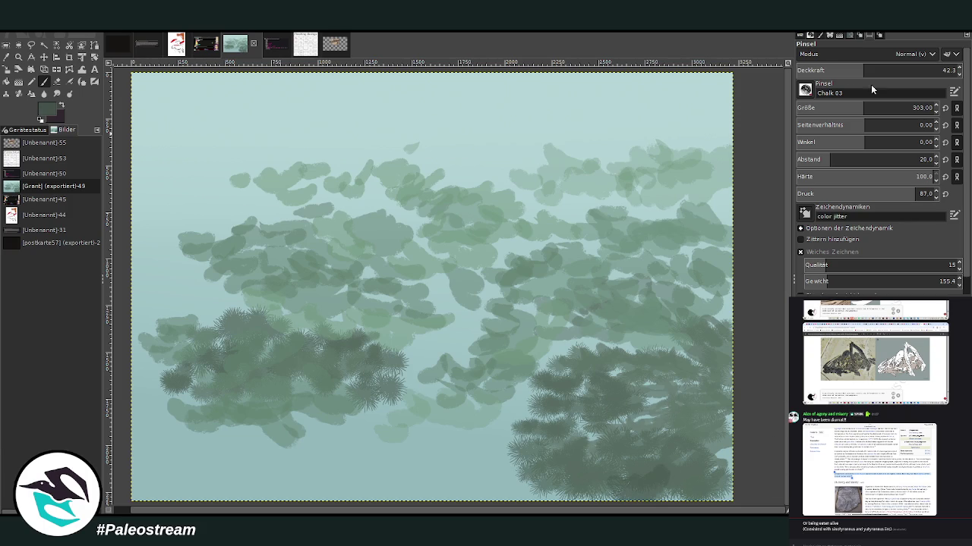
- Paint dark green strokes over the lower right and left foliage at 70 opacity, size 181
{"action": "left_click", "coordinate": [909, 70]}
{"action": "mouse_move", "coordinate": [659, 465]}
{"action": "left_mouse_down"}
{"action": "mouse_move", "coordinate": [634, 493]}
{"action": "mouse_move", "coordinate": [722, 478]}
{"action": "mouse_move", "coordinate": [621, 477]}
{"action": "mouse_move", "coordinate": [535, 459]}
{"action": "left_mouse_up"}
{"action": "left_click", "coordinate": [909, 69]}
{"action": "left_click_drag", "start_coordinate": [863, 107], "coordinate": [830, 107]}
{"action": "mouse_move", "coordinate": [584, 483]}
{"action": "left_mouse_down"}
{"action": "mouse_move", "coordinate": [558, 497]}
{"action": "mouse_move", "coordinate": [532, 462]}
{"action": "mouse_move", "coordinate": [615, 450]}
{"action": "mouse_move", "coordinate": [702, 456]}
{"action": "mouse_move", "coordinate": [725, 485]}
{"action": "mouse_move", "coordinate": [665, 440]}
{"action": "mouse_move", "coordinate": [524, 439]}
{"action": "left_mouse_up"}
{"action": "mouse_move", "coordinate": [283, 442]}
{"action": "left_mouse_down"}
{"action": "mouse_move", "coordinate": [247, 413]}
{"action": "mouse_move", "coordinate": [209, 434]}
{"action": "mouse_move", "coordinate": [176, 420]}
{"action": "mouse_move", "coordinate": [292, 417]}
{"action": "mouse_move", "coordinate": [285, 396]}
{"action": "mouse_move", "coordinate": [201, 391]}
{"action": "mouse_move", "coordinate": [161, 439]}
{"action": "mouse_move", "coordinate": [175, 373]}
{"action": "mouse_move", "coordinate": [152, 395]}
{"action": "mouse_move", "coordinate": [147, 419]}
{"action": "mouse_move", "coordinate": [239, 378]}
{"action": "mouse_move", "coordinate": [201, 380]}
{"action": "left_mouse_up"}
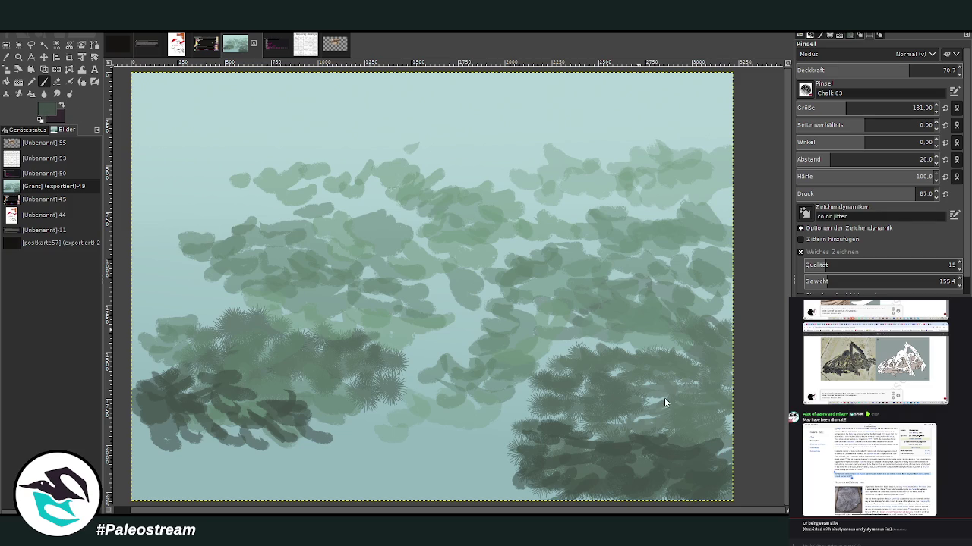
{"action": "mouse_move", "coordinate": [145, 413]}
{"action": "left_mouse_down"}
{"action": "mouse_move", "coordinate": [182, 454]}
{"action": "mouse_move", "coordinate": [156, 364]}
{"action": "mouse_move", "coordinate": [211, 337]}
{"action": "mouse_move", "coordinate": [296, 402]}
{"action": "mouse_move", "coordinate": [342, 421]}
{"action": "mouse_move", "coordinate": [379, 399]}
{"action": "mouse_move", "coordinate": [366, 372]}
{"action": "left_mouse_up"}
{"action": "mouse_move", "coordinate": [599, 425]}
{"action": "left_mouse_down"}
{"action": "mouse_move", "coordinate": [564, 401]}
{"action": "mouse_move", "coordinate": [633, 437]}
{"action": "left_mouse_up"}
- Darken the edges of both foliage clumps at 71 opacity, then add 49.5-opacity strokes along their tops
{"action": "left_click", "coordinate": [910, 69]}
{"action": "mouse_move", "coordinate": [706, 429]}
{"action": "left_mouse_down"}
{"action": "mouse_move", "coordinate": [684, 444]}
{"action": "mouse_move", "coordinate": [713, 413]}
{"action": "mouse_move", "coordinate": [640, 400]}
{"action": "mouse_move", "coordinate": [493, 417]}
{"action": "left_mouse_up"}
{"action": "mouse_move", "coordinate": [524, 455]}
{"action": "left_mouse_down"}
{"action": "mouse_move", "coordinate": [546, 478]}
{"action": "mouse_move", "coordinate": [507, 485]}
{"action": "mouse_move", "coordinate": [524, 455]}
{"action": "left_mouse_up"}
{"action": "mouse_move", "coordinate": [296, 424]}
{"action": "left_mouse_down"}
{"action": "mouse_move", "coordinate": [209, 465]}
{"action": "mouse_move", "coordinate": [188, 462]}
{"action": "mouse_move", "coordinate": [246, 465]}
{"action": "mouse_move", "coordinate": [189, 421]}
{"action": "left_mouse_up"}
{"action": "left_click_drag", "start_coordinate": [189, 455], "coordinate": [152, 440]}
{"action": "mouse_move", "coordinate": [186, 368]}
{"action": "left_mouse_down"}
{"action": "mouse_move", "coordinate": [240, 308]}
{"action": "mouse_move", "coordinate": [155, 297]}
{"action": "mouse_move", "coordinate": [137, 334]}
{"action": "left_mouse_up"}
{"action": "mouse_move", "coordinate": [228, 292]}
{"action": "left_mouse_down"}
{"action": "mouse_move", "coordinate": [266, 266]}
{"action": "mouse_move", "coordinate": [213, 258]}
{"action": "left_mouse_up"}
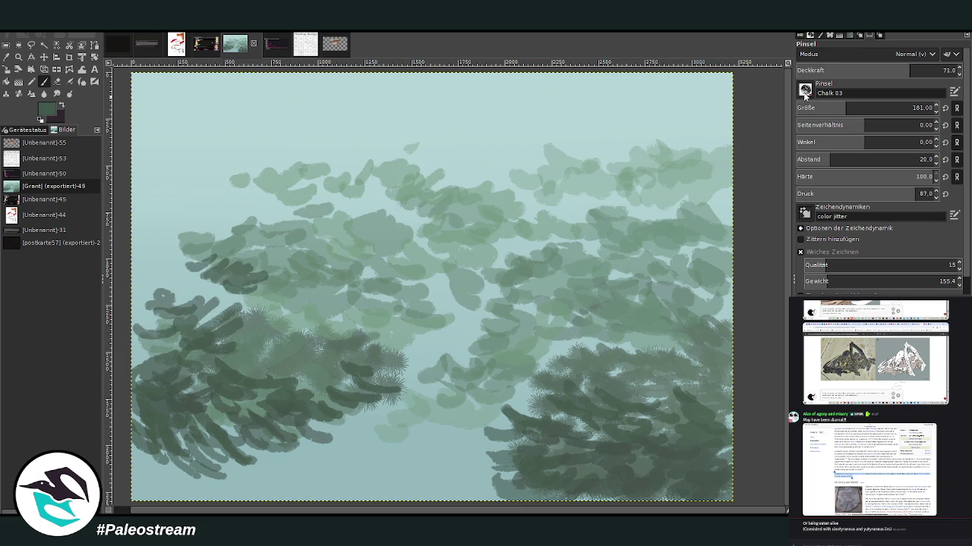
{"action": "left_click", "coordinate": [876, 70]}
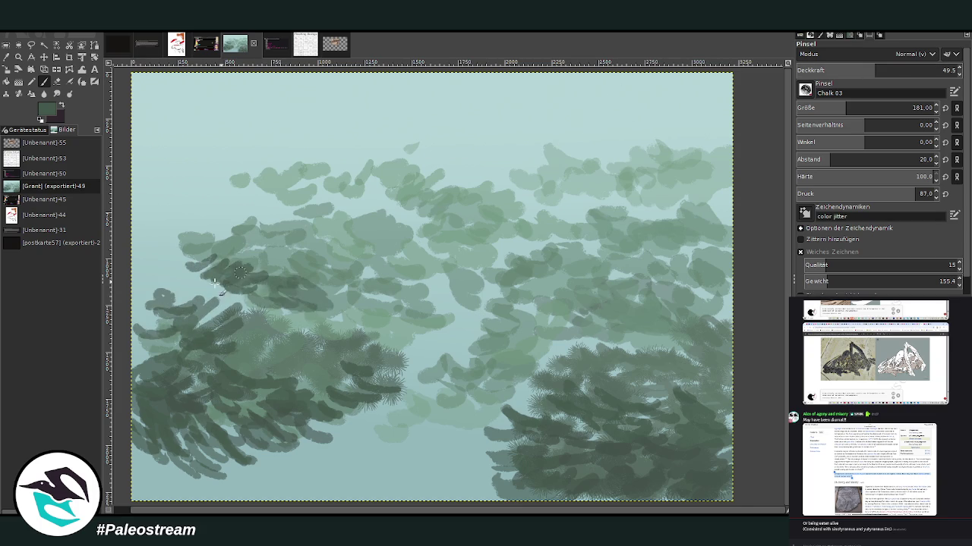
{"action": "left_click_drag", "start_coordinate": [322, 296], "coordinate": [166, 237]}
{"action": "mouse_move", "coordinate": [549, 338]}
{"action": "left_mouse_down"}
{"action": "mouse_move", "coordinate": [608, 328]}
{"action": "mouse_move", "coordinate": [653, 334]}
{"action": "mouse_move", "coordinate": [517, 343]}
{"action": "mouse_move", "coordinate": [561, 327]}
{"action": "mouse_move", "coordinate": [721, 319]}
{"action": "mouse_move", "coordinate": [676, 281]}
{"action": "mouse_move", "coordinate": [722, 258]}
{"action": "mouse_move", "coordinate": [661, 267]}
{"action": "mouse_move", "coordinate": [596, 260]}
{"action": "left_mouse_up"}
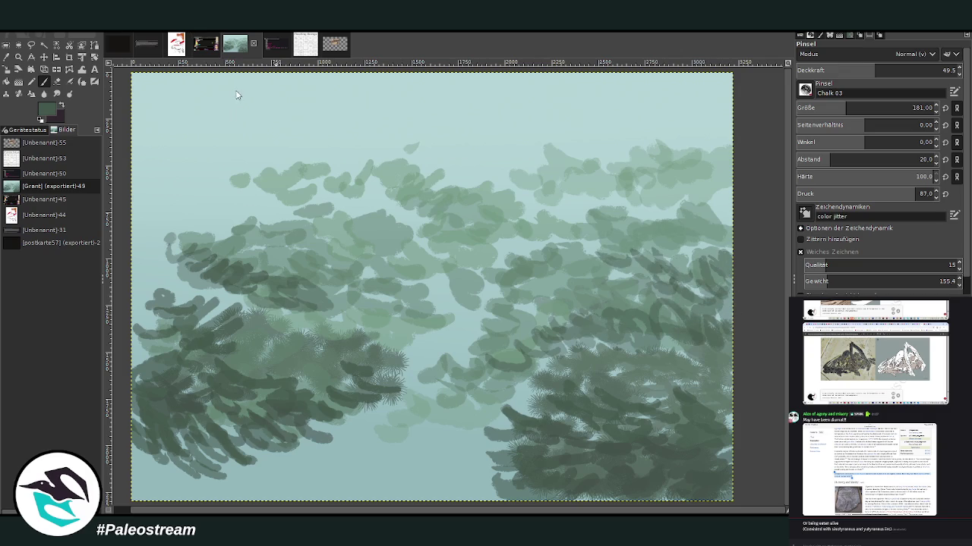
- Blur the whole forest layer into soft haze and return to the brush at about 85 opacity
{"action": "key", "text": "ctrl+f"}
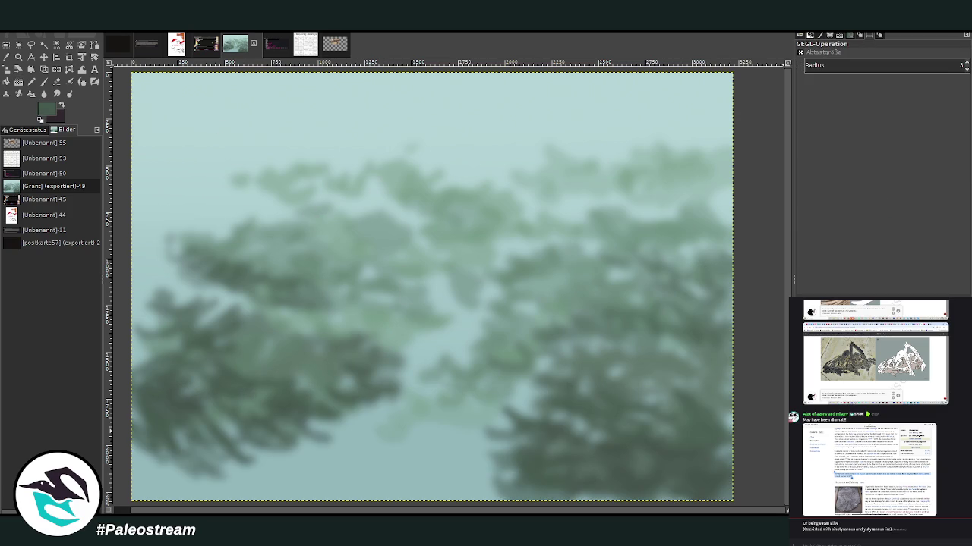
{"action": "key", "text": "p"}
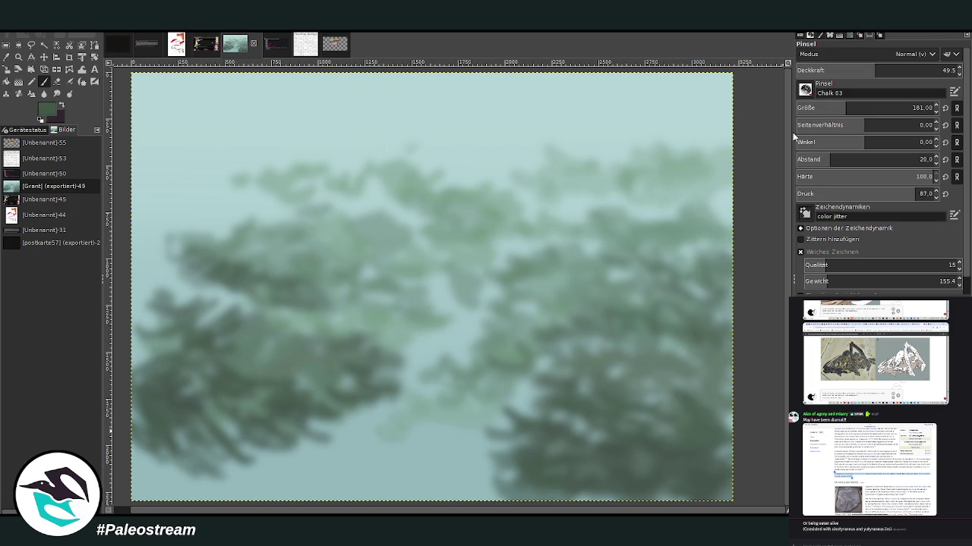
{"action": "left_click", "coordinate": [930, 69]}
- Paint a large dark foliage mass along the bottom with thin curling fronds at lower right
{"action": "left_click_drag", "start_coordinate": [581, 460], "coordinate": [556, 472]}
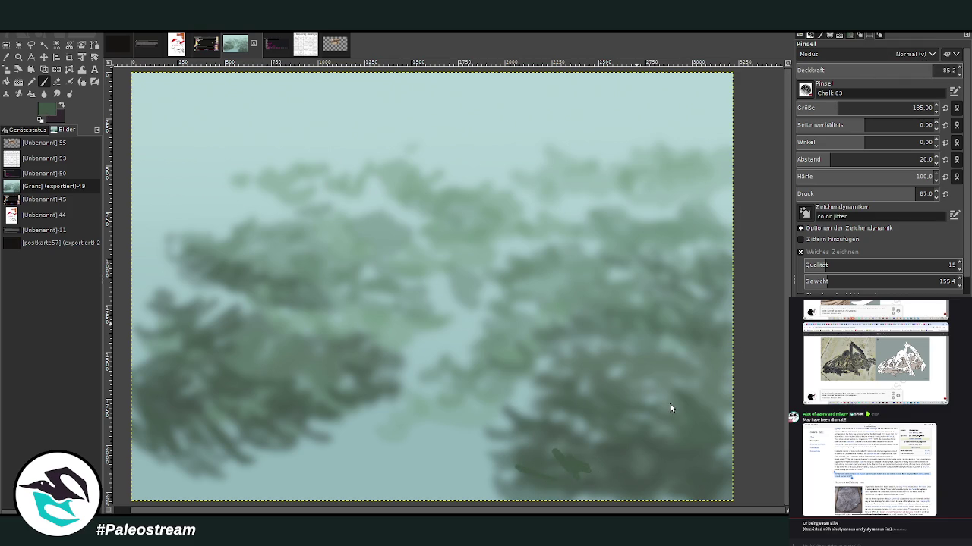
{"action": "left_click_drag", "start_coordinate": [469, 478], "coordinate": [384, 479]}
{"action": "key", "text": "bracketright"}
{"action": "mouse_move", "coordinate": [523, 457]}
{"action": "left_mouse_down"}
{"action": "mouse_move", "coordinate": [349, 482]}
{"action": "mouse_move", "coordinate": [509, 489]}
{"action": "mouse_move", "coordinate": [707, 475]}
{"action": "mouse_move", "coordinate": [724, 486]}
{"action": "left_mouse_up"}
{"action": "left_click_drag", "start_coordinate": [500, 444], "coordinate": [425, 466]}
{"action": "left_click_drag", "start_coordinate": [486, 470], "coordinate": [580, 476]}
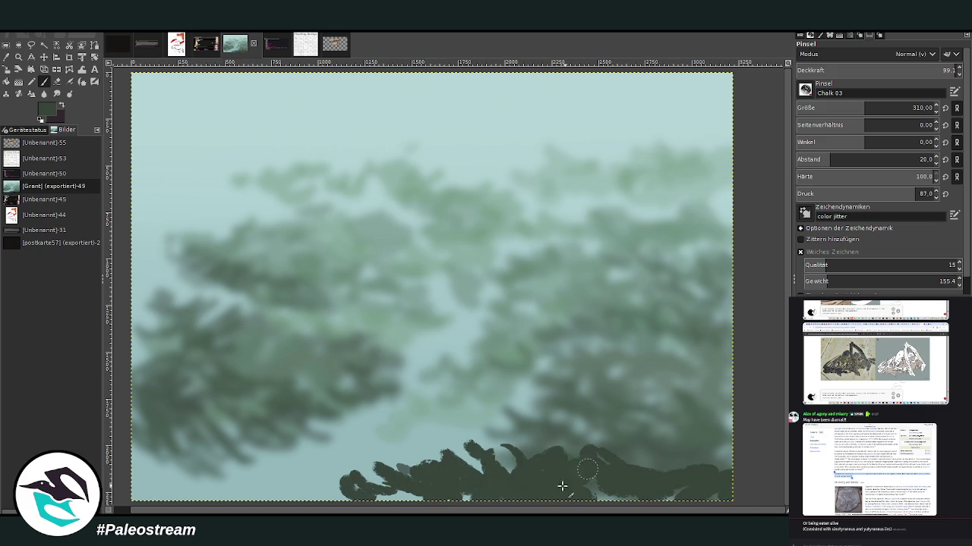
{"action": "key", "text": "bracketleft"}
{"action": "key", "text": "bracketleft"}
{"action": "key", "text": "bracketleft"}
{"action": "left_click_drag", "start_coordinate": [607, 441], "coordinate": [617, 475]}
{"action": "mouse_move", "coordinate": [639, 442]}
{"action": "left_mouse_down"}
{"action": "mouse_move", "coordinate": [624, 468]}
{"action": "mouse_move", "coordinate": [616, 450]}
{"action": "mouse_move", "coordinate": [577, 453]}
{"action": "left_mouse_up"}
- At brush size 207, extend the curling fronds along the bottom right and further left
{"action": "left_click", "coordinate": [912, 108]}
{"action": "mouse_move", "coordinate": [636, 444]}
{"action": "left_mouse_down"}
{"action": "mouse_move", "coordinate": [673, 466]}
{"action": "mouse_move", "coordinate": [702, 435]}
{"action": "left_mouse_up"}
{"action": "left_click_drag", "start_coordinate": [691, 470], "coordinate": [727, 448]}
{"action": "mouse_move", "coordinate": [512, 436]}
{"action": "left_mouse_down"}
{"action": "mouse_move", "coordinate": [342, 479]}
{"action": "mouse_move", "coordinate": [319, 503]}
{"action": "left_mouse_up"}
{"action": "mouse_move", "coordinate": [346, 471]}
{"action": "left_mouse_down"}
{"action": "mouse_move", "coordinate": [391, 433]}
{"action": "mouse_move", "coordinate": [292, 502]}
{"action": "mouse_move", "coordinate": [402, 486]}
{"action": "mouse_move", "coordinate": [433, 430]}
{"action": "mouse_move", "coordinate": [406, 422]}
{"action": "left_mouse_up"}
{"action": "mouse_move", "coordinate": [425, 453]}
{"action": "left_mouse_down"}
{"action": "mouse_move", "coordinate": [437, 418]}
{"action": "mouse_move", "coordinate": [475, 464]}
{"action": "mouse_move", "coordinate": [409, 500]}
{"action": "left_mouse_up"}
{"action": "mouse_move", "coordinate": [538, 495]}
{"action": "left_mouse_down"}
{"action": "mouse_move", "coordinate": [599, 490]}
{"action": "mouse_move", "coordinate": [523, 427]}
{"action": "left_mouse_up"}
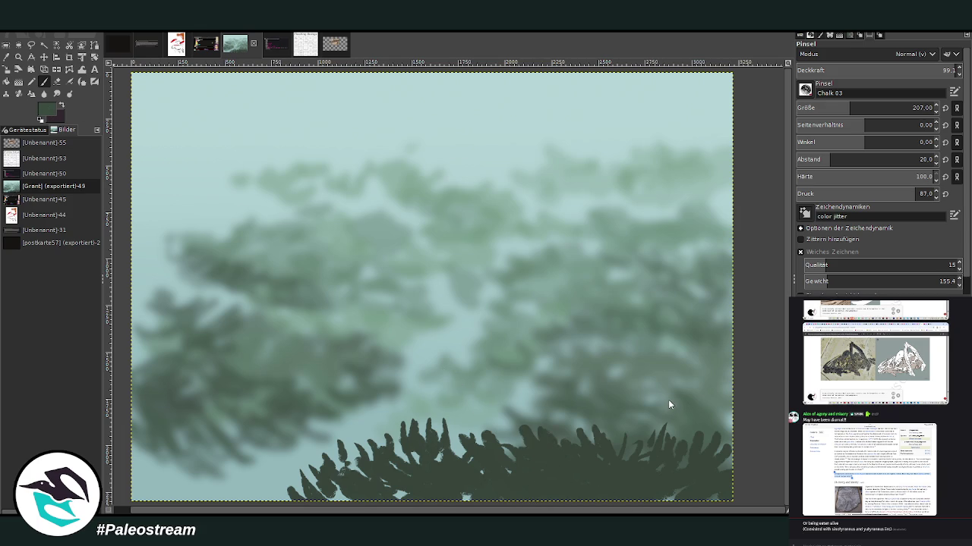
- Add lighter green fronds at size 143 and 72.9 opacity, and darken a lower-right patch
{"action": "left_click_drag", "start_coordinate": [850, 108], "coordinate": [845, 84]}
{"action": "mouse_move", "coordinate": [623, 471]}
{"action": "left_mouse_down"}
{"action": "mouse_move", "coordinate": [603, 467]}
{"action": "mouse_move", "coordinate": [660, 469]}
{"action": "mouse_move", "coordinate": [725, 444]}
{"action": "left_mouse_up"}
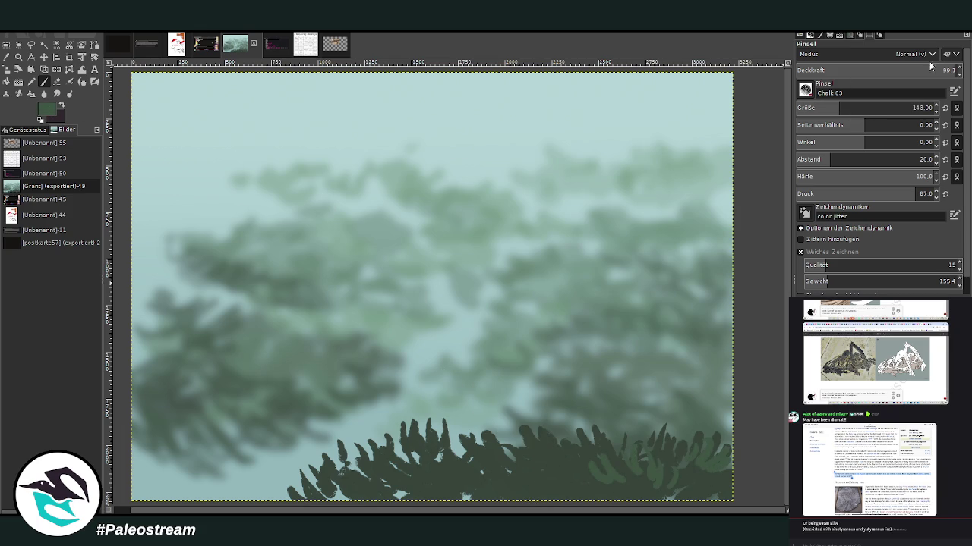
{"action": "left_click_drag", "start_coordinate": [931, 65], "coordinate": [911, 67]}
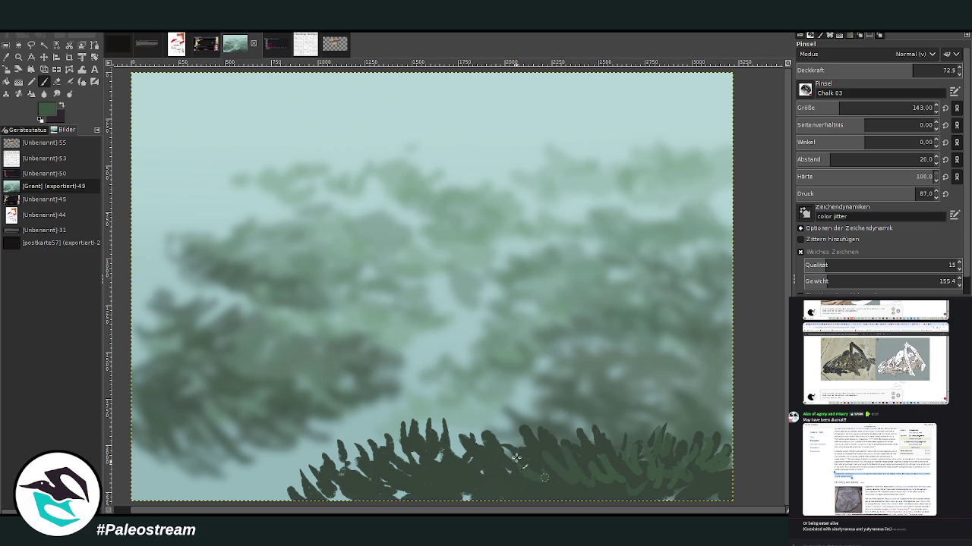
{"action": "mouse_move", "coordinate": [556, 476]}
{"action": "left_mouse_down"}
{"action": "mouse_move", "coordinate": [485, 486]}
{"action": "mouse_move", "coordinate": [532, 460]}
{"action": "mouse_move", "coordinate": [549, 477]}
{"action": "mouse_move", "coordinate": [438, 463]}
{"action": "left_mouse_up"}
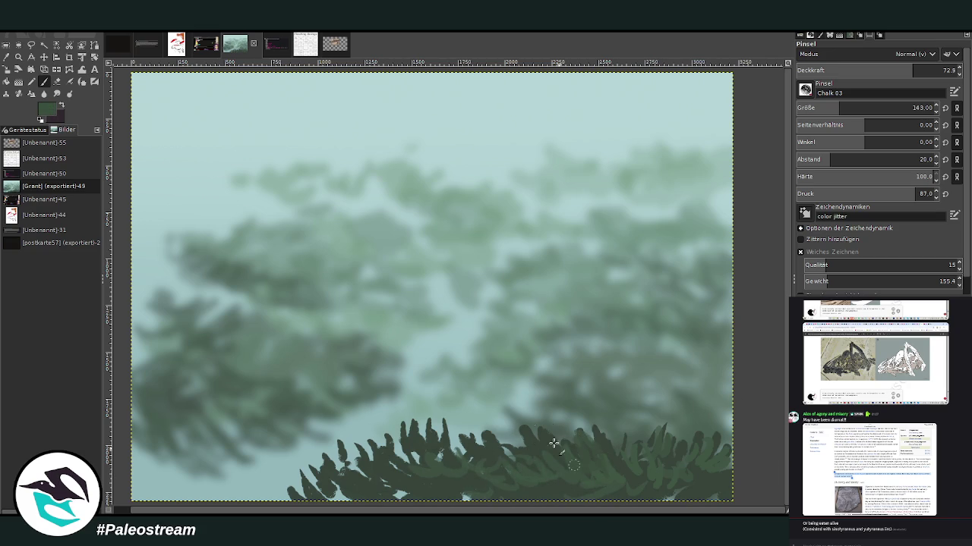
{"action": "left_click_drag", "start_coordinate": [627, 487], "coordinate": [683, 492]}
- At 86.8 opacity, extend the fern fronds upward across the middle, right side and left end
{"action": "left_click_drag", "start_coordinate": [808, 73], "coordinate": [834, 108]}
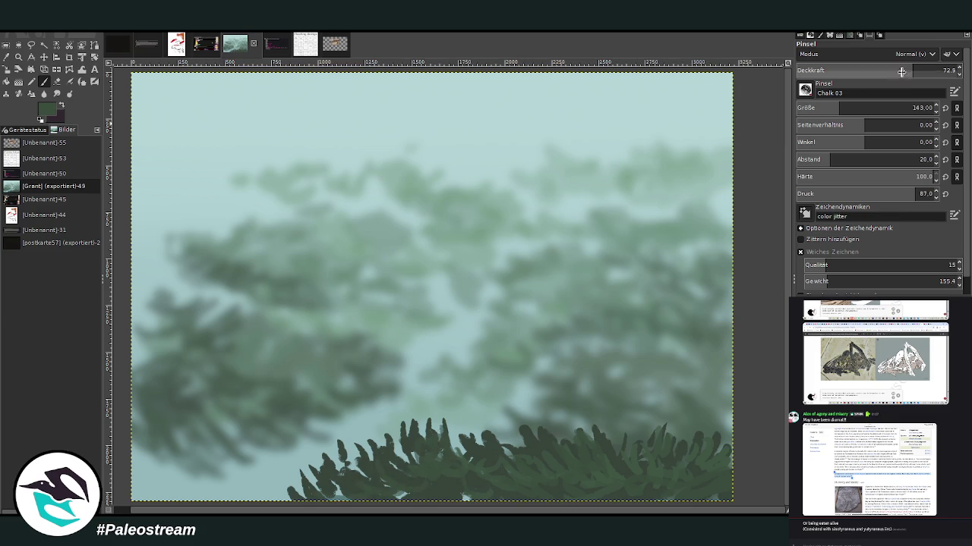
{"action": "mouse_move", "coordinate": [463, 421]}
{"action": "left_mouse_down"}
{"action": "mouse_move", "coordinate": [477, 444]}
{"action": "mouse_move", "coordinate": [460, 436]}
{"action": "mouse_move", "coordinate": [495, 447]}
{"action": "left_mouse_up"}
{"action": "mouse_move", "coordinate": [570, 448]}
{"action": "left_mouse_down"}
{"action": "mouse_move", "coordinate": [559, 418]}
{"action": "mouse_move", "coordinate": [529, 438]}
{"action": "left_mouse_up"}
{"action": "left_click_drag", "start_coordinate": [638, 429], "coordinate": [659, 408]}
{"action": "mouse_move", "coordinate": [627, 446]}
{"action": "left_mouse_down"}
{"action": "mouse_move", "coordinate": [612, 421]}
{"action": "mouse_move", "coordinate": [687, 410]}
{"action": "left_mouse_up"}
{"action": "left_click_drag", "start_coordinate": [697, 444], "coordinate": [677, 421]}
{"action": "mouse_move", "coordinate": [381, 454]}
{"action": "left_mouse_down"}
{"action": "mouse_move", "coordinate": [359, 476]}
{"action": "mouse_move", "coordinate": [331, 471]}
{"action": "left_mouse_up"}
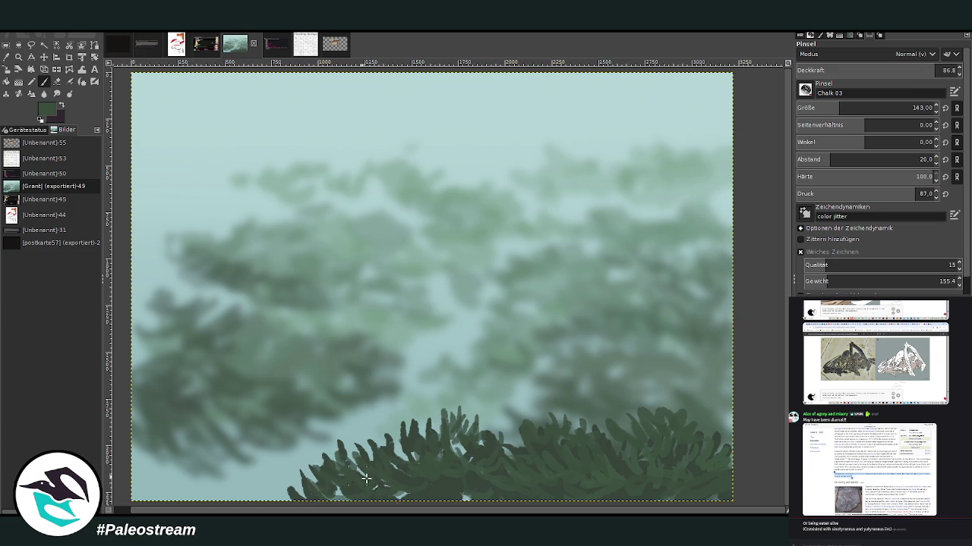
{"action": "mouse_move", "coordinate": [458, 446]}
{"action": "left_mouse_down"}
{"action": "mouse_move", "coordinate": [501, 422]}
{"action": "mouse_move", "coordinate": [483, 414]}
{"action": "mouse_move", "coordinate": [482, 393]}
{"action": "mouse_move", "coordinate": [510, 395]}
{"action": "left_mouse_up"}
- At 92.7 opacity, raise the middle and right-edge fronds, then lightly soften the layer with the last filter
{"action": "left_click", "coordinate": [945, 70]}
{"action": "left_click_drag", "start_coordinate": [503, 439], "coordinate": [518, 412]}
{"action": "left_click_drag", "start_coordinate": [463, 397], "coordinate": [470, 437]}
{"action": "mouse_move", "coordinate": [706, 437]}
{"action": "left_mouse_down"}
{"action": "mouse_move", "coordinate": [709, 411]}
{"action": "mouse_move", "coordinate": [740, 424]}
{"action": "left_mouse_up"}
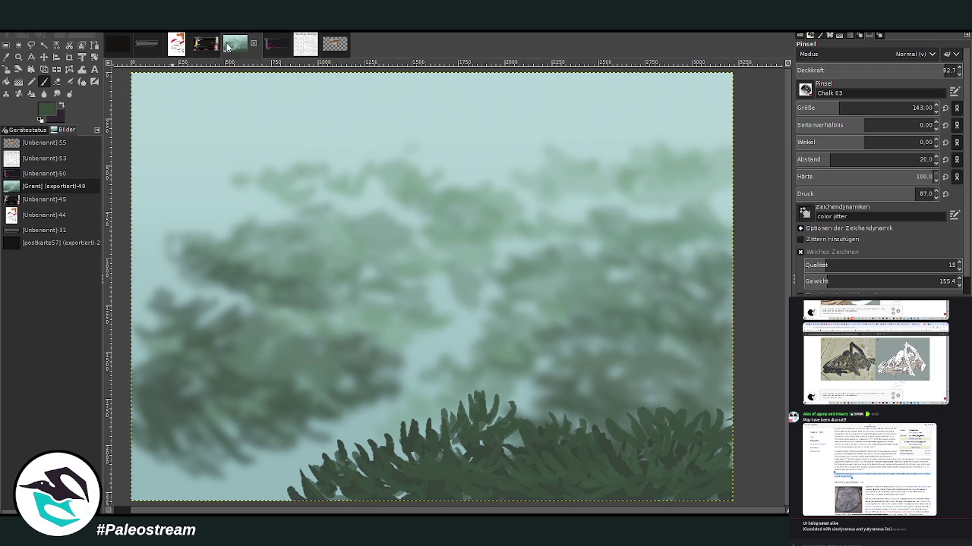
{"action": "key", "text": "ctrl+shift+f"}
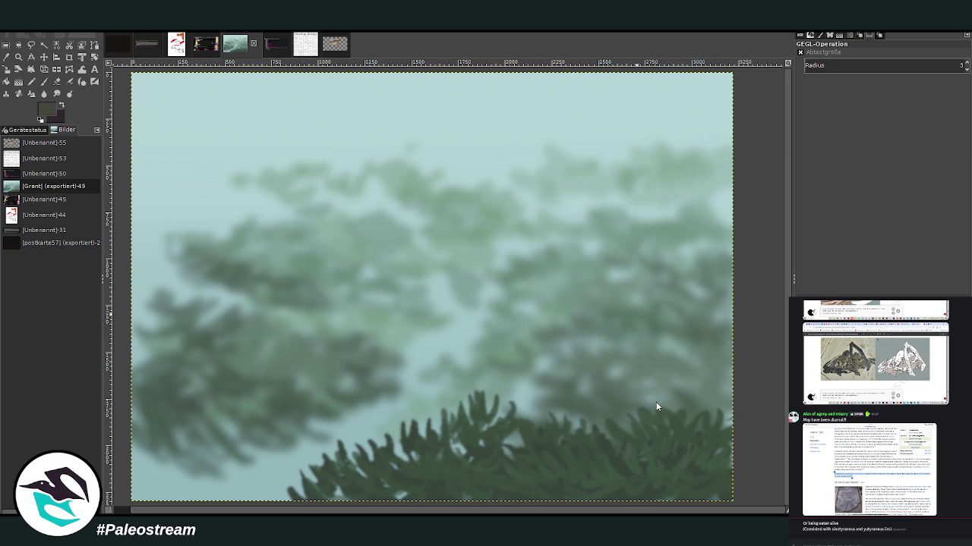
{"action": "left_click", "coordinate": [43, 81]}
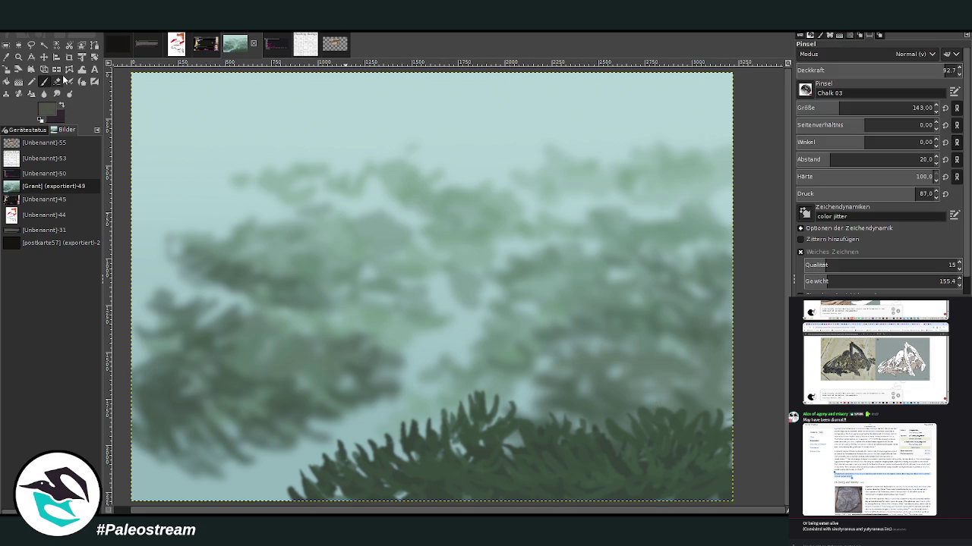
- Paint two dark branches reaching in from the left edge, settling on brush size 175
{"action": "left_click_drag", "start_coordinate": [133, 355], "coordinate": [303, 413]}
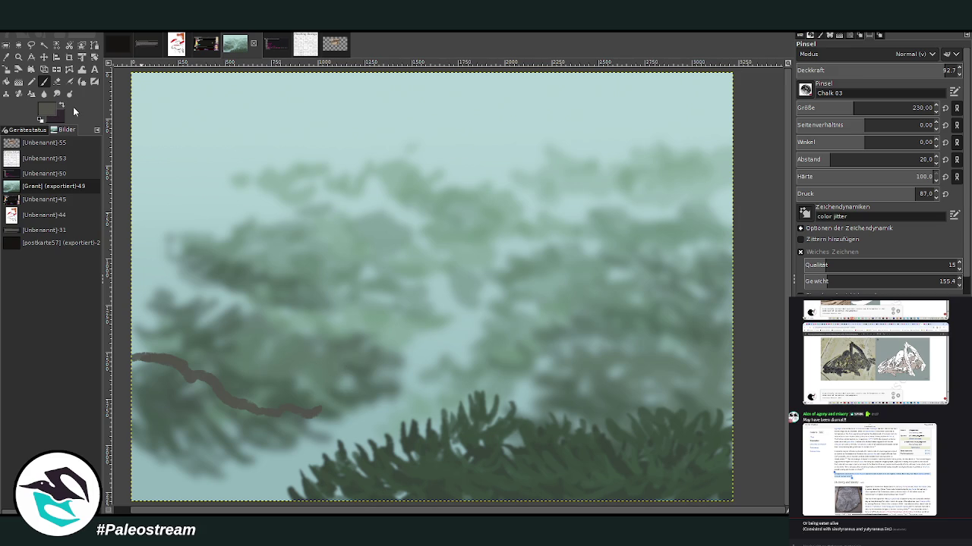
{"action": "mouse_move", "coordinate": [327, 411]}
{"action": "left_mouse_down"}
{"action": "mouse_move", "coordinate": [265, 407]}
{"action": "mouse_move", "coordinate": [178, 368]}
{"action": "mouse_move", "coordinate": [120, 366]}
{"action": "left_mouse_up"}
{"action": "left_click_drag", "start_coordinate": [853, 108], "coordinate": [827, 108]}
{"action": "left_click_drag", "start_coordinate": [945, 70], "coordinate": [924, 70]}
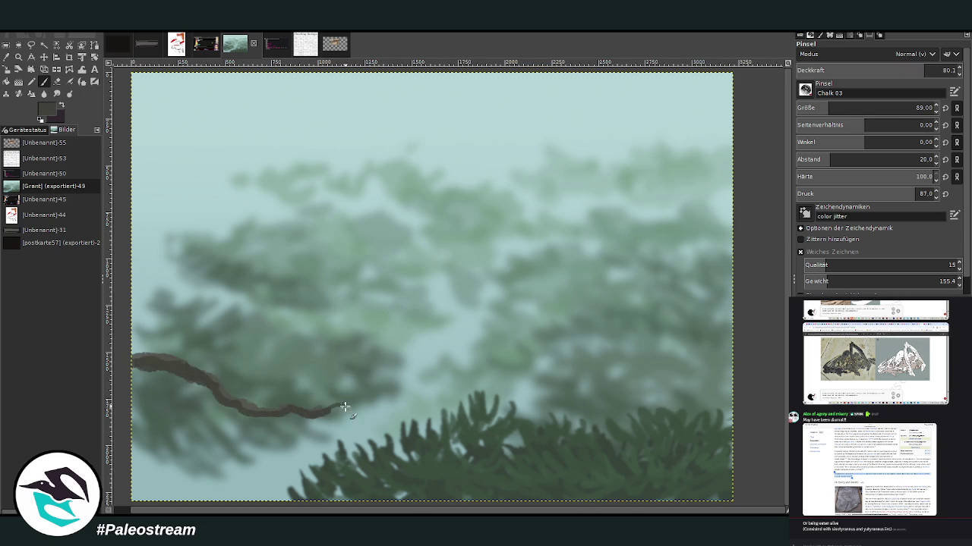
{"action": "left_click_drag", "start_coordinate": [828, 108], "coordinate": [845, 107]}
{"action": "left_click_drag", "start_coordinate": [925, 70], "coordinate": [941, 70]}
{"action": "mouse_move", "coordinate": [334, 408]}
{"action": "left_mouse_down"}
{"action": "mouse_move", "coordinate": [213, 397]}
{"action": "mouse_move", "coordinate": [141, 358]}
{"action": "left_mouse_up"}
{"action": "mouse_move", "coordinate": [129, 416]}
{"action": "left_mouse_down"}
{"action": "mouse_move", "coordinate": [251, 425]}
{"action": "mouse_move", "coordinate": [127, 416]}
{"action": "mouse_move", "coordinate": [183, 396]}
{"action": "left_mouse_up"}
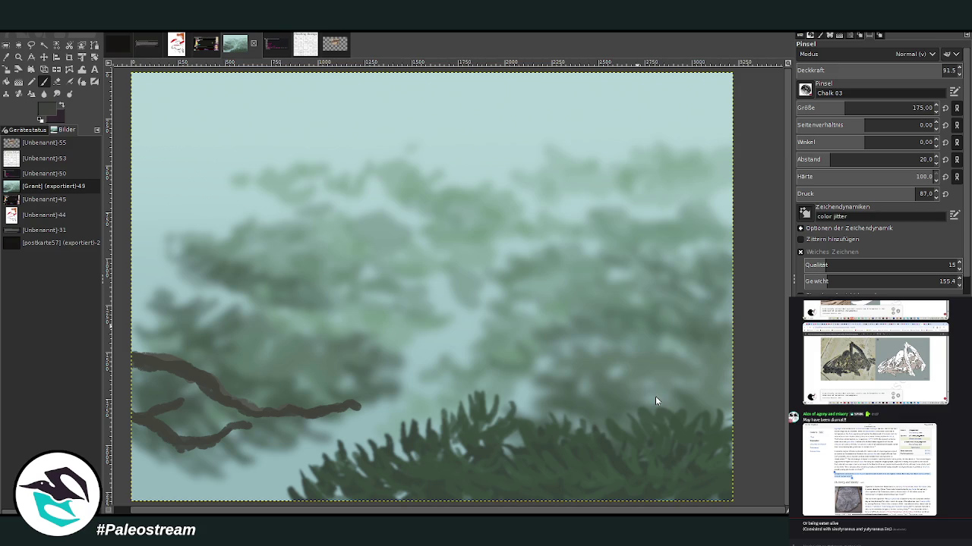
- At full opacity, paint twiggy branches across the top-left corner, undoing the diagonal one
{"action": "left_click_drag", "start_coordinate": [907, 107], "coordinate": [912, 108]}
{"action": "left_click_drag", "start_coordinate": [911, 70], "coordinate": [958, 70]}
{"action": "mouse_move", "coordinate": [204, 73]}
{"action": "left_mouse_down"}
{"action": "mouse_move", "coordinate": [292, 99]}
{"action": "mouse_move", "coordinate": [345, 85]}
{"action": "left_mouse_up"}
{"action": "left_click_drag", "start_coordinate": [247, 75], "coordinate": [288, 114]}
{"action": "left_click_drag", "start_coordinate": [182, 74], "coordinate": [225, 98]}
{"action": "mouse_move", "coordinate": [220, 139]}
{"action": "left_mouse_down"}
{"action": "mouse_move", "coordinate": [166, 75]}
{"action": "mouse_move", "coordinate": [159, 100]}
{"action": "left_mouse_up"}
{"action": "left_click_drag", "start_coordinate": [735, 463], "coordinate": [782, 506]}
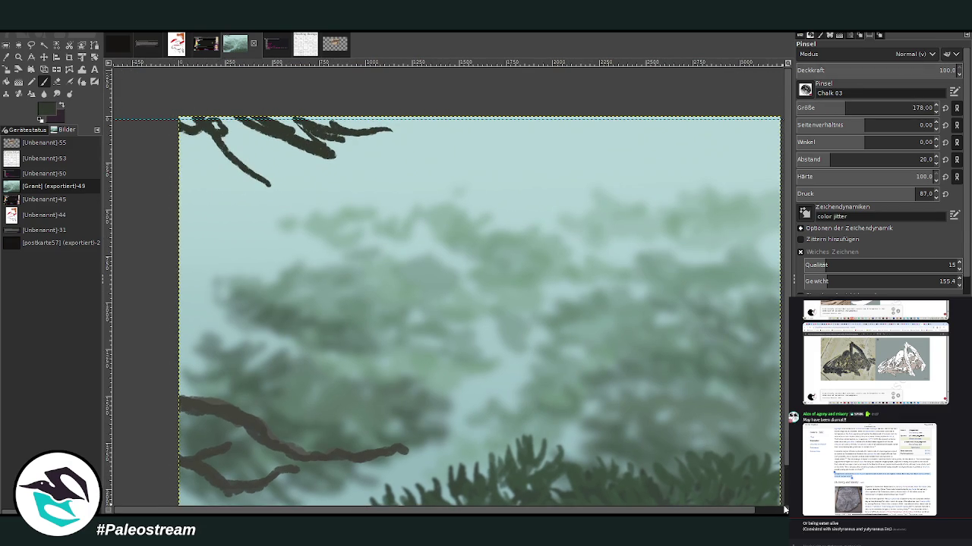
{"action": "key", "text": "ctrl+z"}
- Paint dark pine-needle strokes along the top edge, filling the top-left corner
{"action": "left_click_drag", "start_coordinate": [403, 141], "coordinate": [360, 156]}
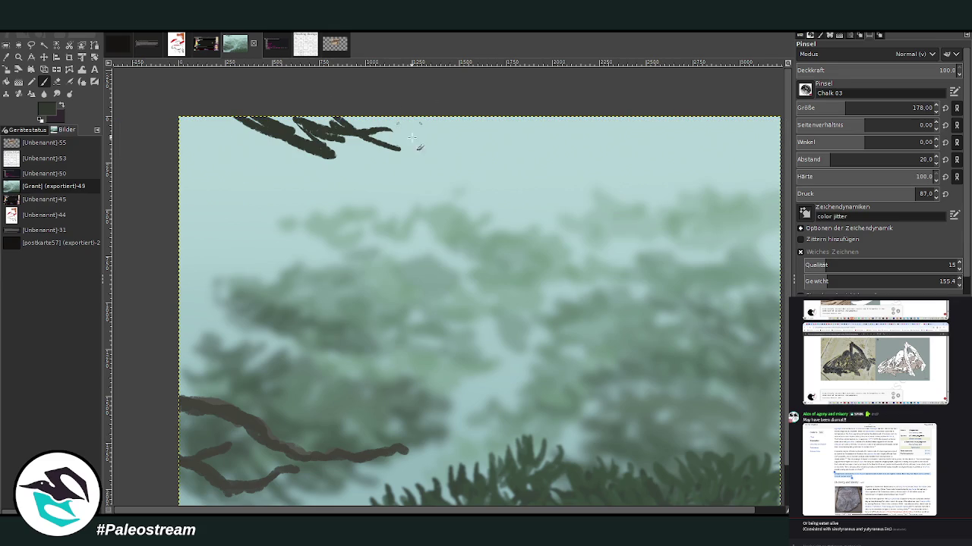
{"action": "left_click_drag", "start_coordinate": [434, 129], "coordinate": [356, 123]}
{"action": "mouse_move", "coordinate": [334, 159]}
{"action": "left_mouse_down"}
{"action": "mouse_move", "coordinate": [258, 135]}
{"action": "mouse_move", "coordinate": [231, 155]}
{"action": "left_mouse_up"}
{"action": "mouse_move", "coordinate": [194, 114]}
{"action": "left_mouse_down"}
{"action": "mouse_move", "coordinate": [199, 161]}
{"action": "mouse_move", "coordinate": [269, 173]}
{"action": "left_mouse_up"}
{"action": "mouse_move", "coordinate": [300, 140]}
{"action": "left_mouse_down"}
{"action": "mouse_move", "coordinate": [228, 155]}
{"action": "mouse_move", "coordinate": [190, 176]}
{"action": "left_mouse_up"}
{"action": "left_click_drag", "start_coordinate": [188, 113], "coordinate": [182, 175]}
{"action": "mouse_move", "coordinate": [222, 121]}
{"action": "left_mouse_down"}
{"action": "mouse_move", "coordinate": [186, 140]}
{"action": "mouse_move", "coordinate": [315, 163]}
{"action": "mouse_move", "coordinate": [383, 148]}
{"action": "mouse_move", "coordinate": [304, 122]}
{"action": "mouse_move", "coordinate": [372, 113]}
{"action": "mouse_move", "coordinate": [454, 158]}
{"action": "mouse_move", "coordinate": [499, 126]}
{"action": "left_mouse_up"}
- Extend the needle canopy rightward and down, filling gaps between strokes
{"action": "mouse_move", "coordinate": [423, 119]}
{"action": "left_mouse_down"}
{"action": "mouse_move", "coordinate": [540, 127]}
{"action": "mouse_move", "coordinate": [391, 176]}
{"action": "mouse_move", "coordinate": [497, 148]}
{"action": "mouse_move", "coordinate": [320, 120]}
{"action": "left_mouse_up"}
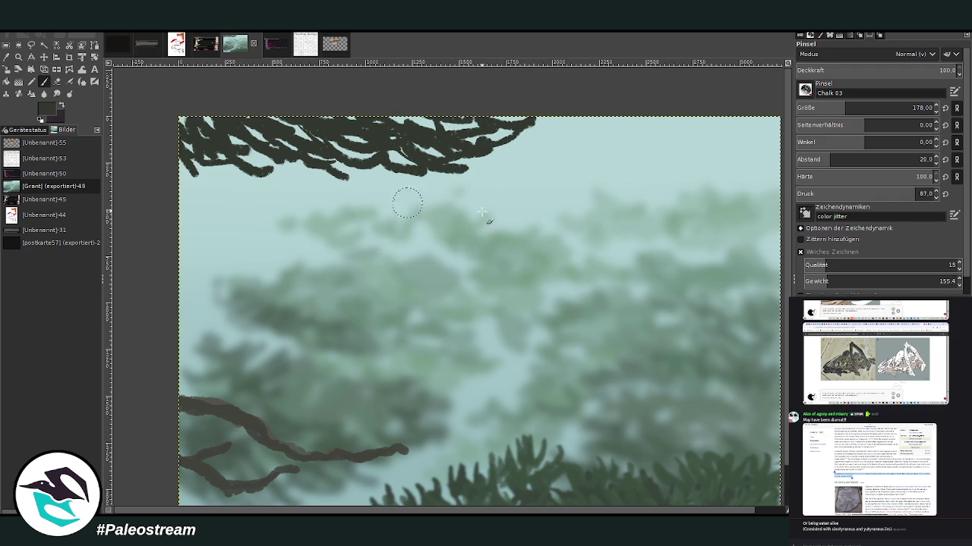
{"action": "left_click_drag", "start_coordinate": [451, 163], "coordinate": [563, 142]}
{"action": "mouse_move", "coordinate": [486, 132]}
{"action": "left_mouse_down"}
{"action": "mouse_move", "coordinate": [562, 118]}
{"action": "mouse_move", "coordinate": [520, 139]}
{"action": "mouse_move", "coordinate": [517, 167]}
{"action": "mouse_move", "coordinate": [578, 152]}
{"action": "mouse_move", "coordinate": [501, 179]}
{"action": "mouse_move", "coordinate": [433, 176]}
{"action": "mouse_move", "coordinate": [397, 124]}
{"action": "left_mouse_up"}
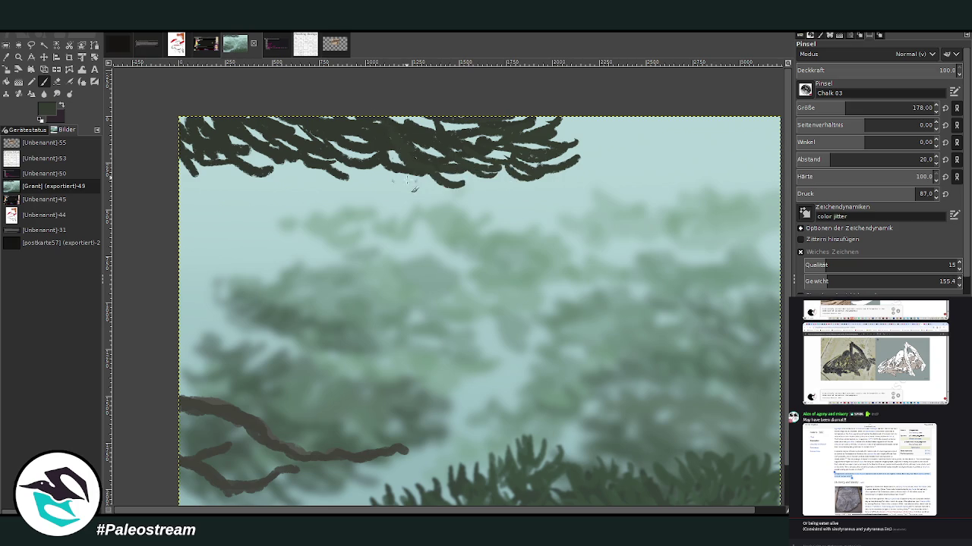
{"action": "left_click_drag", "start_coordinate": [408, 186], "coordinate": [368, 156]}
{"action": "left_click_drag", "start_coordinate": [410, 114], "coordinate": [451, 136]}
{"action": "mouse_move", "coordinate": [349, 150]}
{"action": "left_mouse_down"}
{"action": "mouse_move", "coordinate": [247, 121]}
{"action": "mouse_move", "coordinate": [213, 182]}
{"action": "mouse_move", "coordinate": [235, 193]}
{"action": "mouse_move", "coordinate": [182, 174]}
{"action": "left_mouse_up"}
{"action": "mouse_move", "coordinate": [564, 146]}
{"action": "left_mouse_down"}
{"action": "mouse_move", "coordinate": [599, 131]}
{"action": "mouse_move", "coordinate": [596, 114]}
{"action": "mouse_move", "coordinate": [609, 150]}
{"action": "mouse_move", "coordinate": [588, 163]}
{"action": "left_mouse_up"}
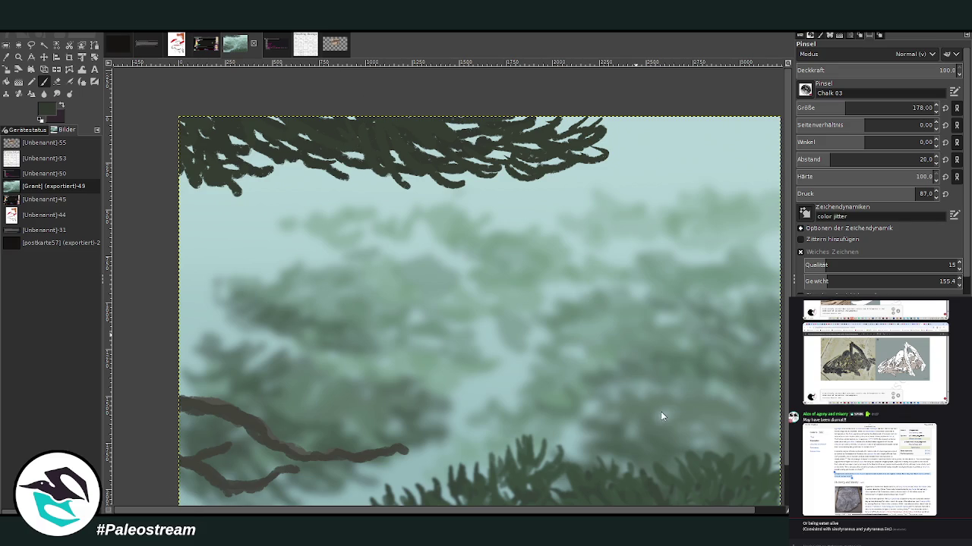
- At brush size 119, darken the canopy's middle, lower edge, left and right parts
{"action": "left_click", "coordinate": [835, 108]}
{"action": "left_click_drag", "start_coordinate": [417, 160], "coordinate": [397, 121]}
{"action": "left_click_drag", "start_coordinate": [336, 141], "coordinate": [354, 159]}
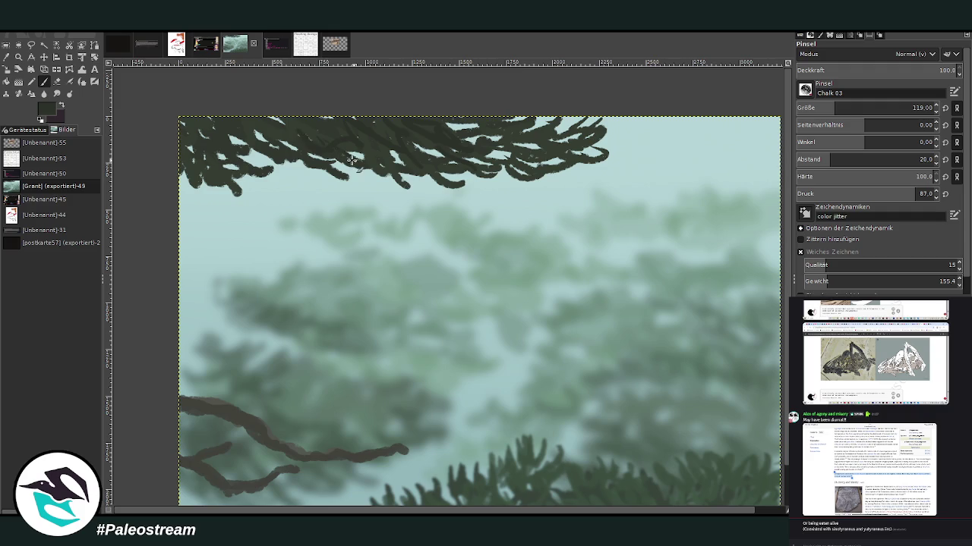
{"action": "mouse_move", "coordinate": [286, 130]}
{"action": "left_mouse_down"}
{"action": "mouse_move", "coordinate": [194, 140]}
{"action": "mouse_move", "coordinate": [210, 114]}
{"action": "mouse_move", "coordinate": [280, 123]}
{"action": "left_mouse_up"}
{"action": "mouse_move", "coordinate": [424, 149]}
{"action": "left_mouse_down"}
{"action": "mouse_move", "coordinate": [493, 144]}
{"action": "mouse_move", "coordinate": [478, 167]}
{"action": "mouse_move", "coordinate": [539, 151]}
{"action": "mouse_move", "coordinate": [358, 131]}
{"action": "left_mouse_up"}
{"action": "key", "text": "minus"}
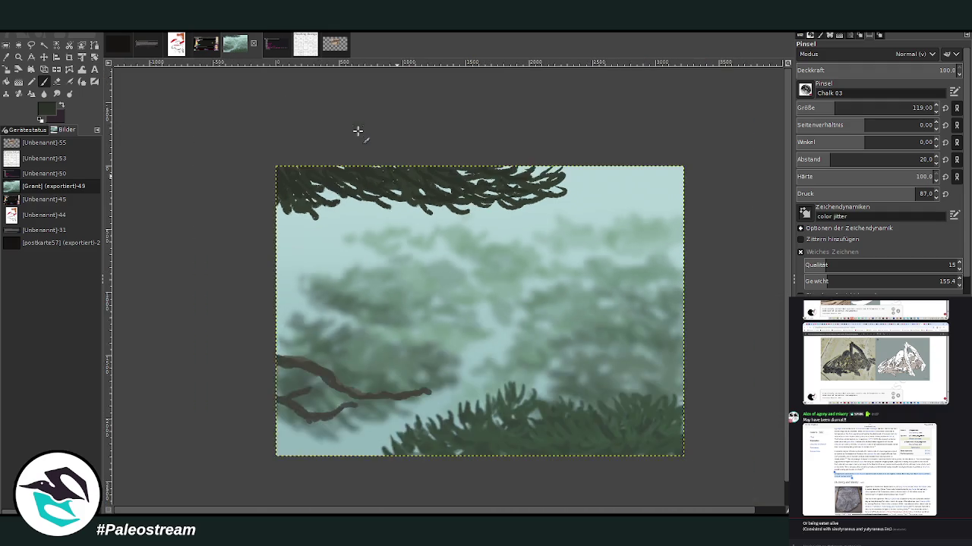
- Zoom in on the right of the painting and smudge the background trees at opacity 40.7
{"action": "key", "text": "minus"}
{"action": "left_click", "coordinate": [16, 59]}
{"action": "left_click_drag", "start_coordinate": [298, 182], "coordinate": [570, 432]}
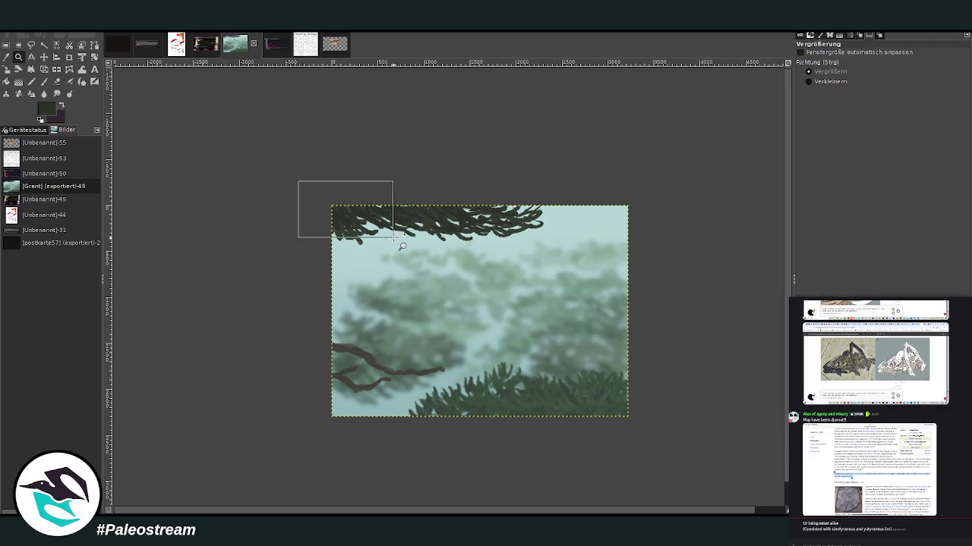
{"action": "left_click", "coordinate": [57, 92]}
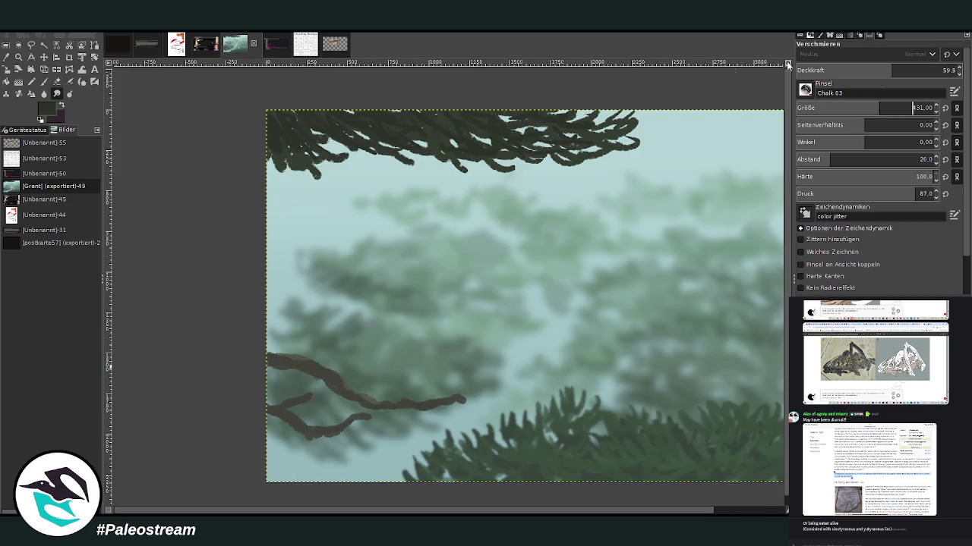
{"action": "scroll", "coordinate": [896, 108], "scroll_direction": "up", "scroll_amount": 4}
{"action": "left_click", "coordinate": [861, 72]}
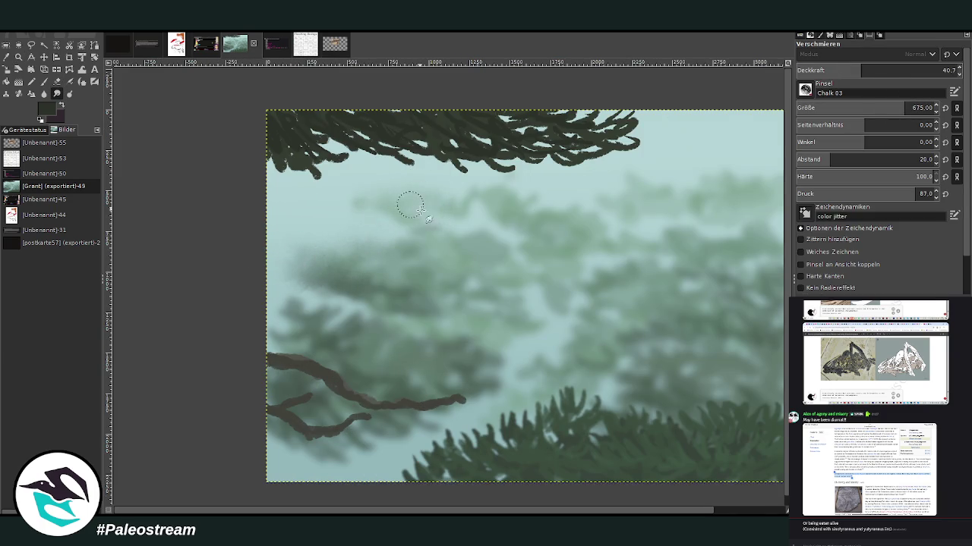
{"action": "scroll", "coordinate": [733, 492], "scroll_direction": "right", "scroll_amount": 2}
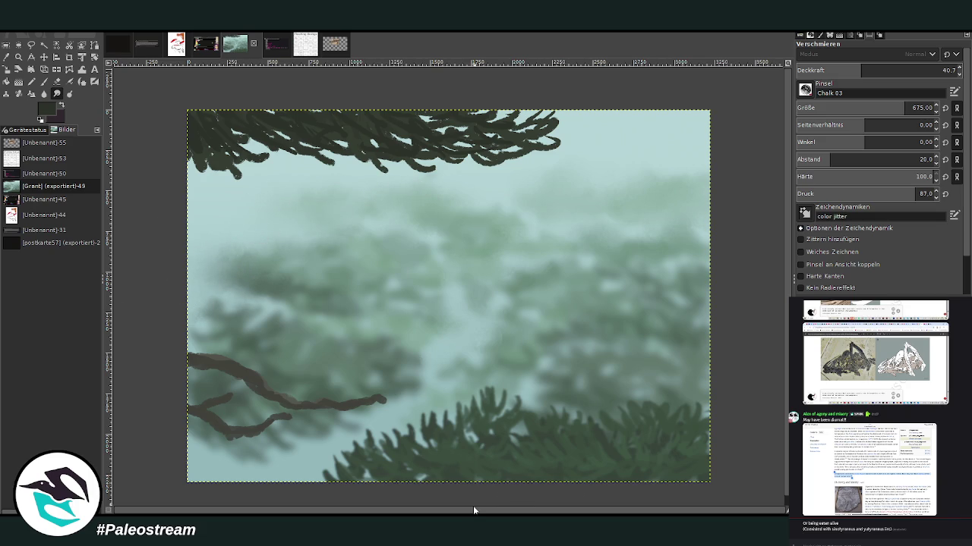
{"action": "left_click", "coordinate": [18, 56]}
{"action": "left_click_drag", "start_coordinate": [181, 87], "coordinate": [618, 495]}
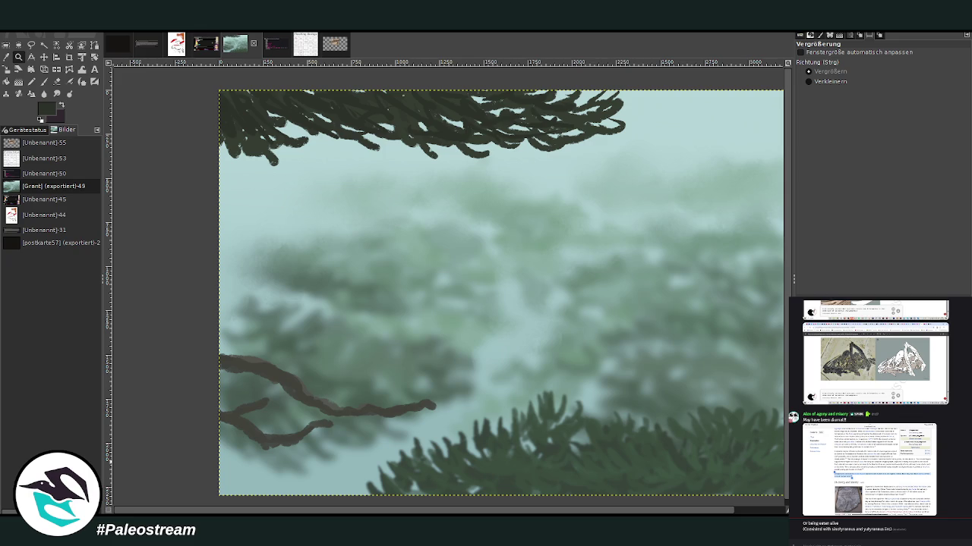
- Bring the wingspan diagram and fossil skeleton reference images to the front
{"action": "key", "text": "alt+Tab"}
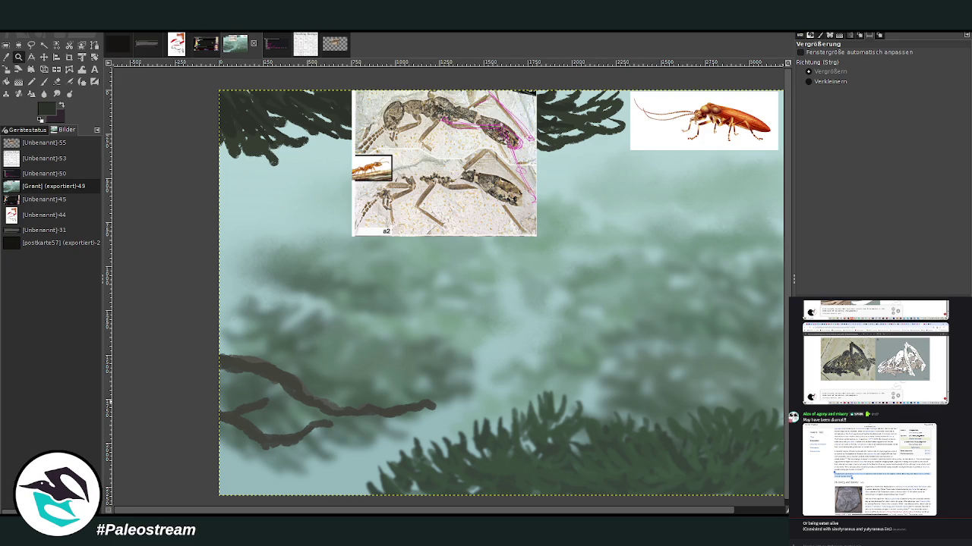
{"action": "key", "text": "alt+Tab"}
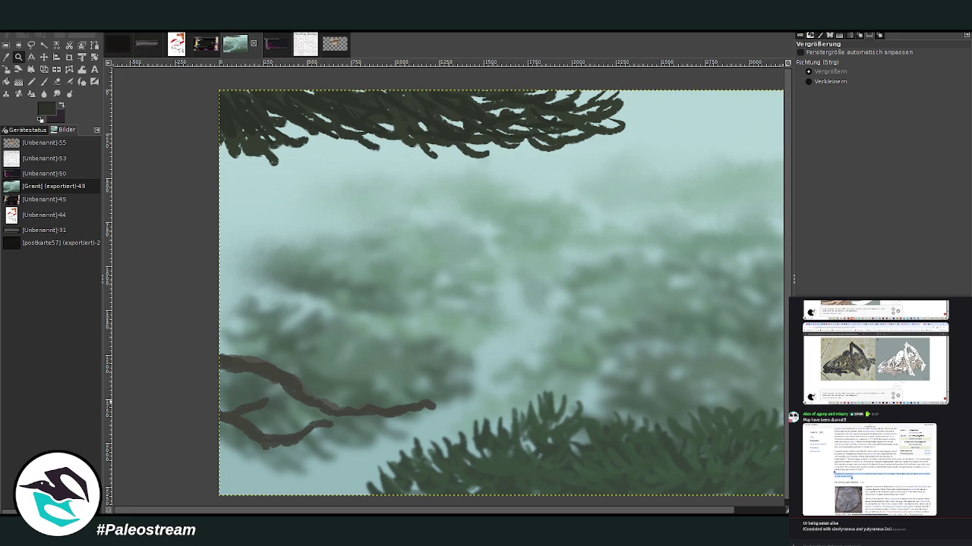
{"action": "key", "text": "alt+Tab"}
{"action": "key", "text": "alt+Tab"}
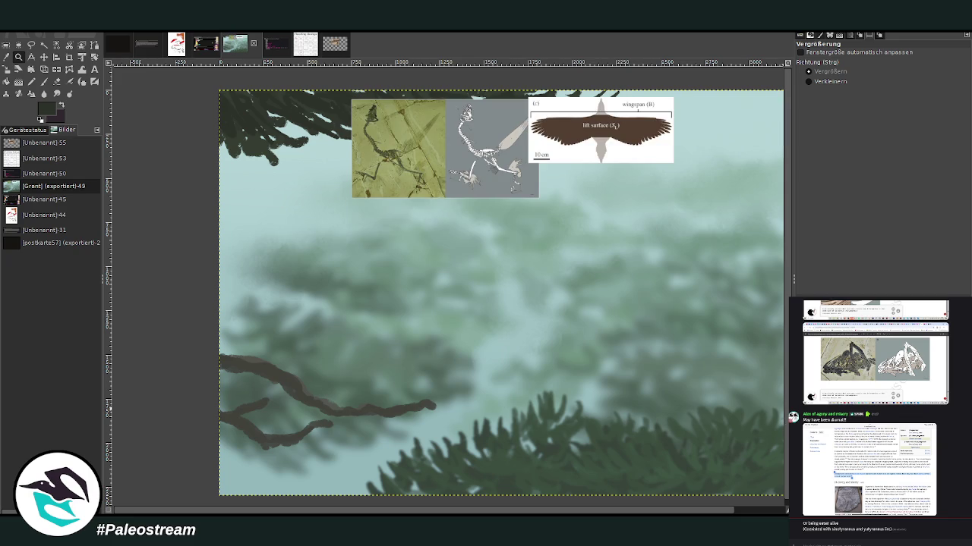
{"action": "key", "text": "alt+Tab"}
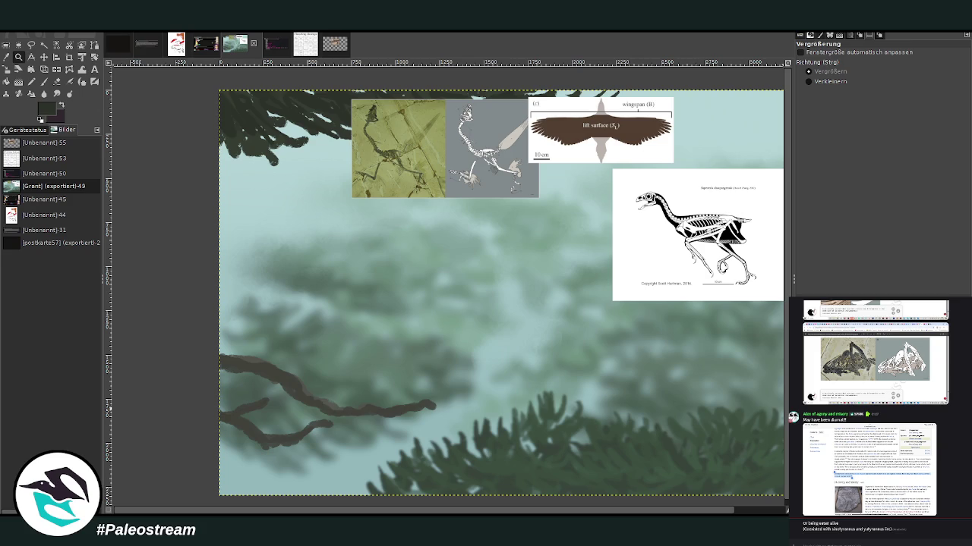
- Pick a darker colour for the Paintbrush and set its size to 29, then 63
{"action": "left_click", "coordinate": [44, 81]}
{"action": "left_click", "coordinate": [662, 419], "text": "ctrl"}
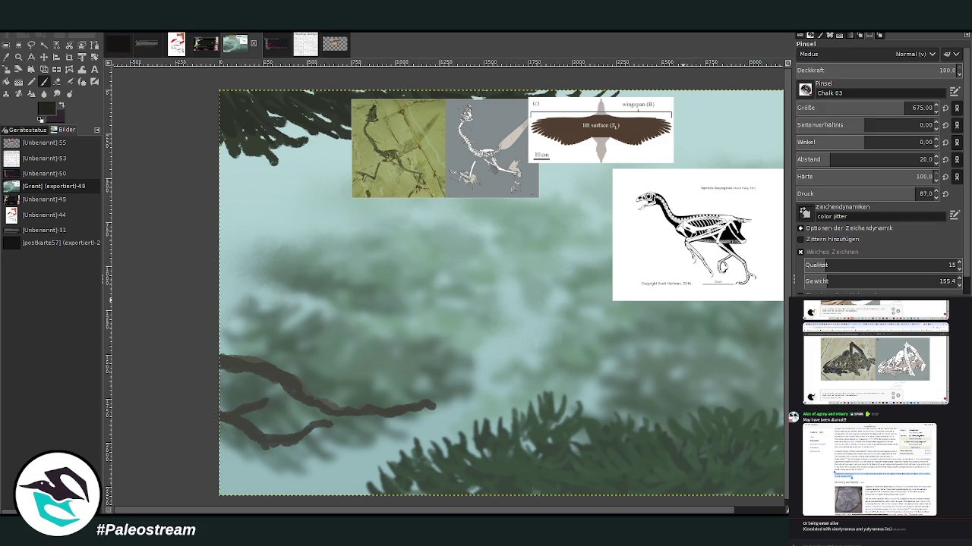
{"action": "left_click", "coordinate": [911, 108]}
{"action": "type", "text": "29"}
{"action": "key", "text": "Return"}
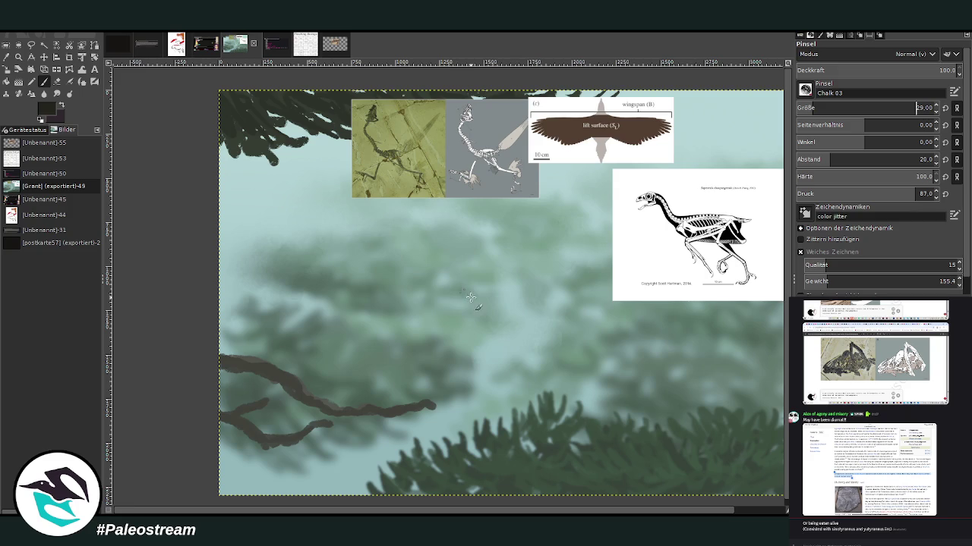
{"action": "type", "text": "63"}
{"action": "key", "text": "Return"}
- Sketch the bird's head and body, then a down-right wing at opacity 73.8
{"action": "mouse_move", "coordinate": [467, 302]}
{"action": "left_mouse_down"}
{"action": "mouse_move", "coordinate": [449, 266]}
{"action": "mouse_move", "coordinate": [471, 303]}
{"action": "left_mouse_up"}
{"action": "mouse_move", "coordinate": [456, 270]}
{"action": "left_mouse_down"}
{"action": "mouse_move", "coordinate": [469, 306]}
{"action": "mouse_move", "coordinate": [454, 321]}
{"action": "mouse_move", "coordinate": [427, 315]}
{"action": "mouse_move", "coordinate": [496, 303]}
{"action": "left_mouse_up"}
{"action": "left_click", "coordinate": [914, 70]}
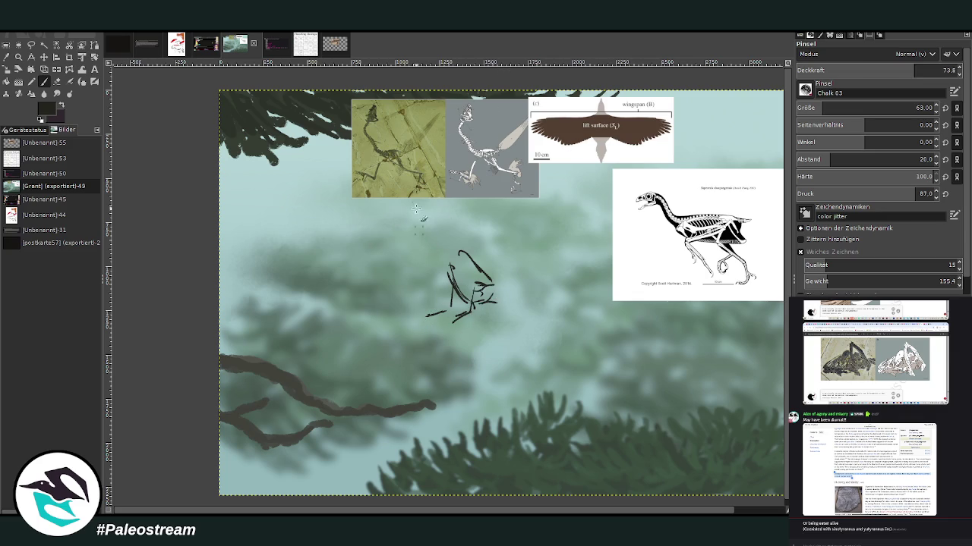
{"action": "left_click_drag", "start_coordinate": [492, 294], "coordinate": [541, 325]}
{"action": "mouse_move", "coordinate": [492, 300]}
{"action": "left_mouse_down"}
{"action": "mouse_move", "coordinate": [520, 331]}
{"action": "mouse_move", "coordinate": [567, 345]}
{"action": "mouse_move", "coordinate": [522, 313]}
{"action": "mouse_move", "coordinate": [510, 331]}
{"action": "mouse_move", "coordinate": [571, 357]}
{"action": "mouse_move", "coordinate": [481, 290]}
{"action": "mouse_move", "coordinate": [541, 329]}
{"action": "left_mouse_up"}
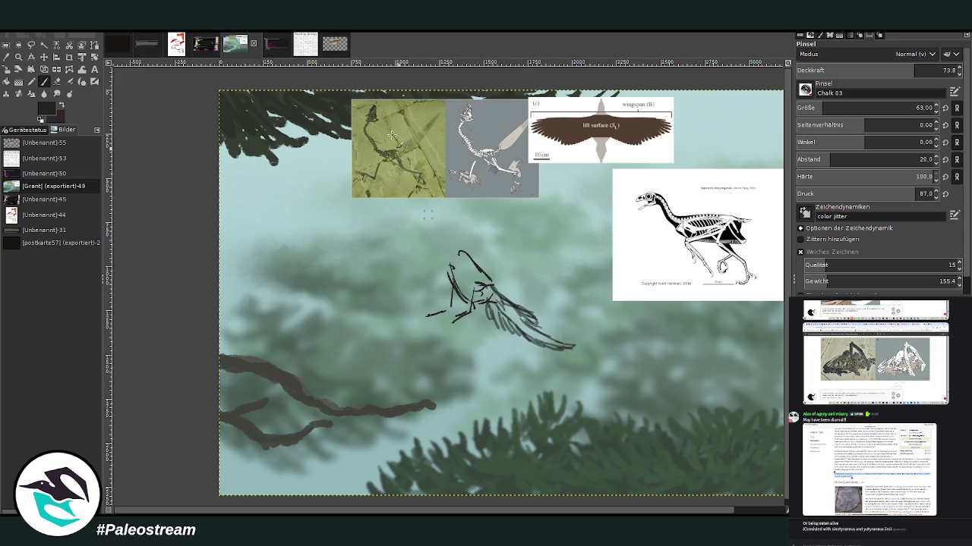
{"action": "left_click", "coordinate": [87, 78]}
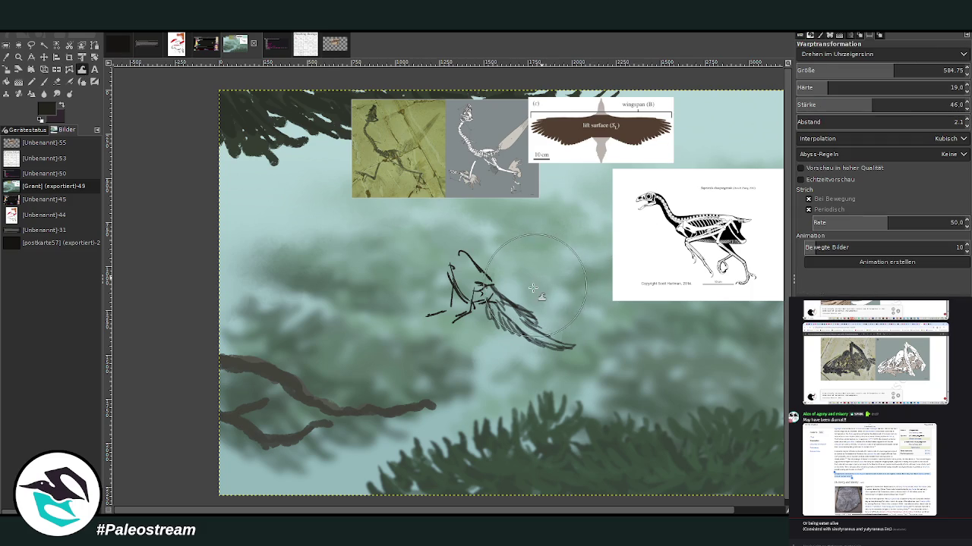
- With the chalk brush, hatch under the bird's belly and outline its head
{"action": "scroll", "coordinate": [829, 57], "scroll_direction": "up", "scroll_amount": 3}
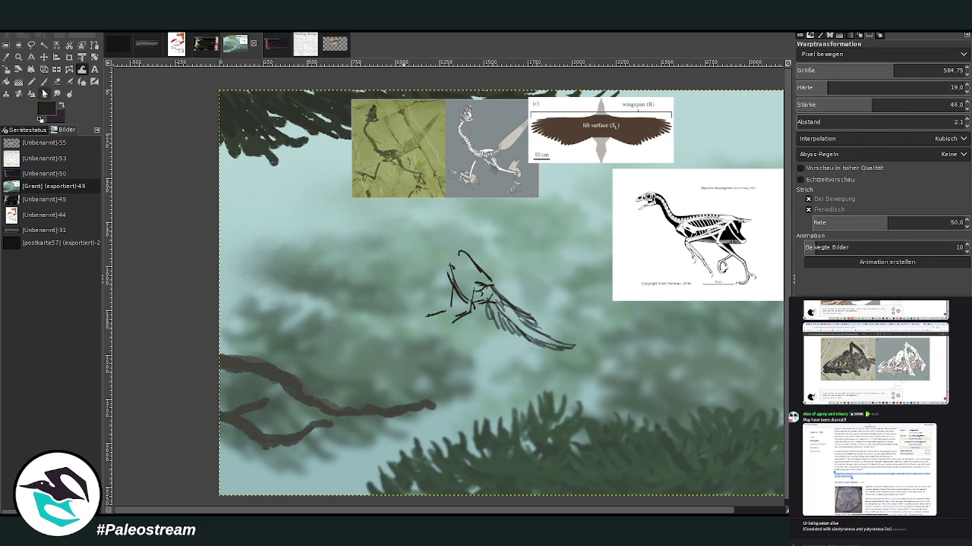
{"action": "key", "text": "p"}
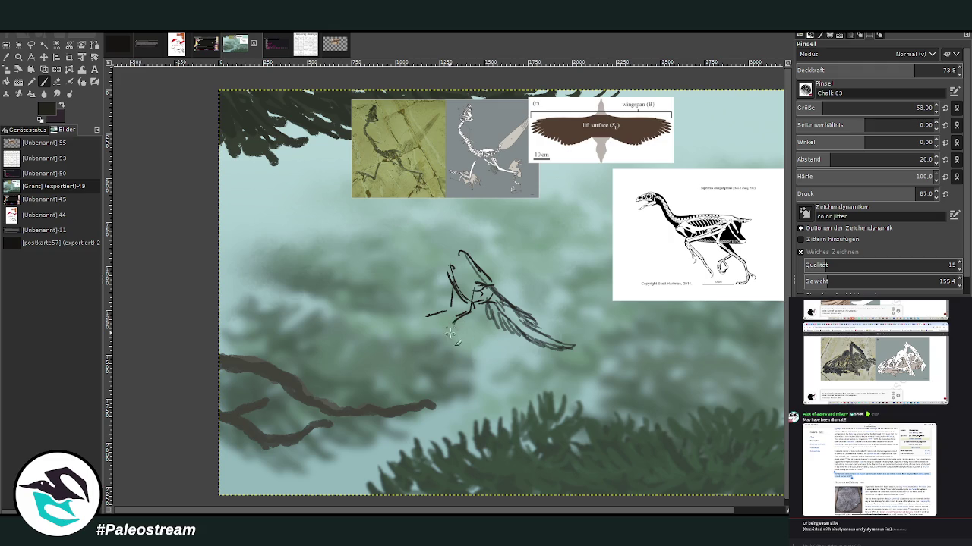
{"action": "mouse_move", "coordinate": [460, 328]}
{"action": "left_mouse_down"}
{"action": "mouse_move", "coordinate": [473, 325]}
{"action": "mouse_move", "coordinate": [481, 295]}
{"action": "left_mouse_up"}
{"action": "left_click_drag", "start_coordinate": [458, 330], "coordinate": [448, 335]}
{"action": "left_click_drag", "start_coordinate": [459, 251], "coordinate": [451, 262]}
{"action": "mouse_move", "coordinate": [463, 250]}
{"action": "left_mouse_down"}
{"action": "mouse_move", "coordinate": [486, 262]}
{"action": "mouse_move", "coordinate": [527, 260]}
{"action": "mouse_move", "coordinate": [519, 234]}
{"action": "left_mouse_up"}
{"action": "left_click_drag", "start_coordinate": [438, 258], "coordinate": [387, 233]}
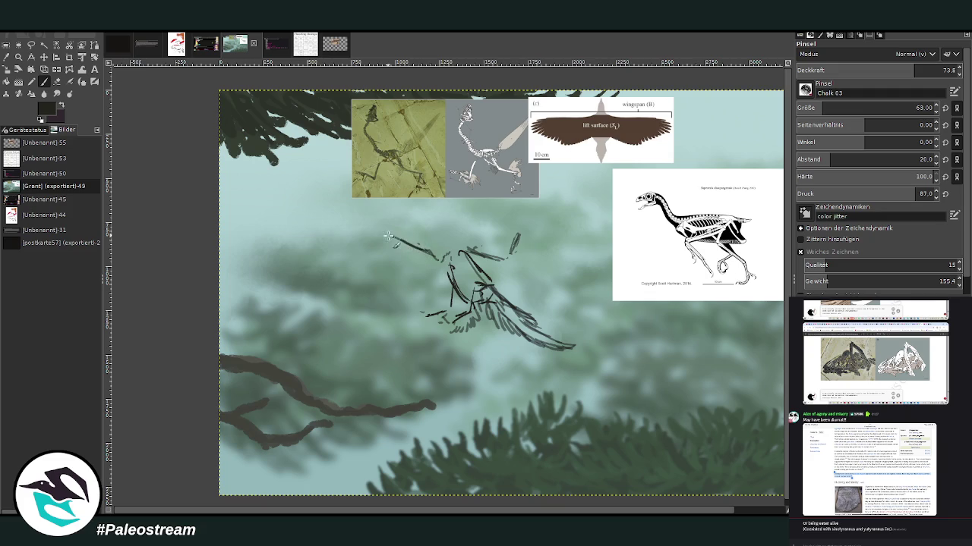
- Draw long wing lines extending up-right and to the left of the body
{"action": "left_click_drag", "start_coordinate": [515, 242], "coordinate": [523, 222]}
{"action": "left_click_drag", "start_coordinate": [544, 209], "coordinate": [559, 216]}
{"action": "left_click_drag", "start_coordinate": [376, 235], "coordinate": [318, 243]}
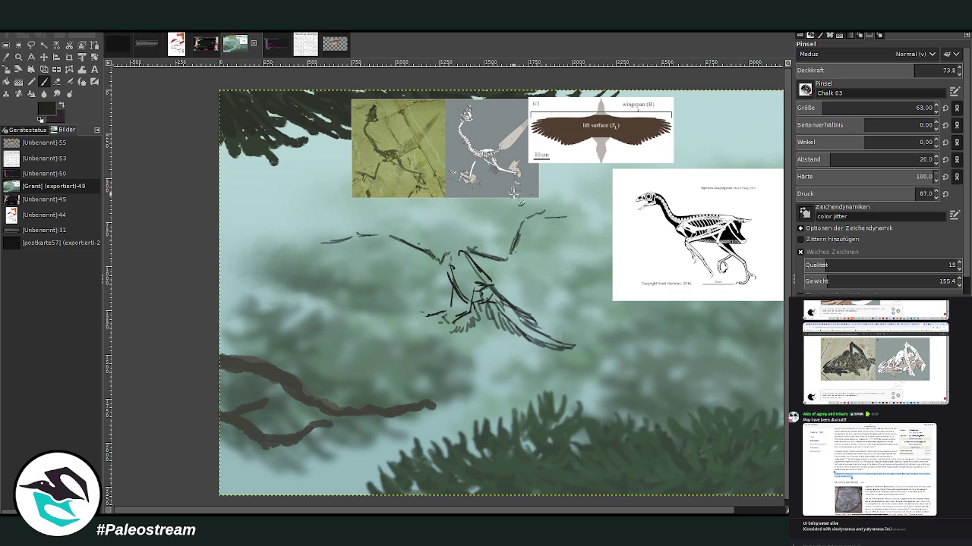
{"action": "left_click_drag", "start_coordinate": [576, 220], "coordinate": [612, 223]}
- Drag the skeleton reference image down to the lower right of the canvas
{"action": "left_click", "coordinate": [47, 54]}
{"action": "left_click_drag", "start_coordinate": [669, 254], "coordinate": [661, 431]}
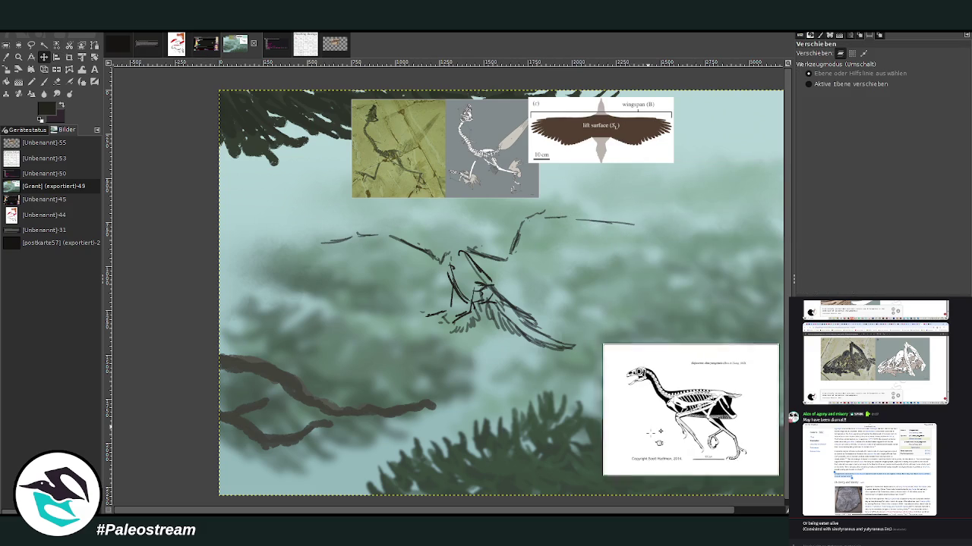
{"action": "key", "text": "ctrl+z"}
{"action": "key", "text": "ctrl+z"}
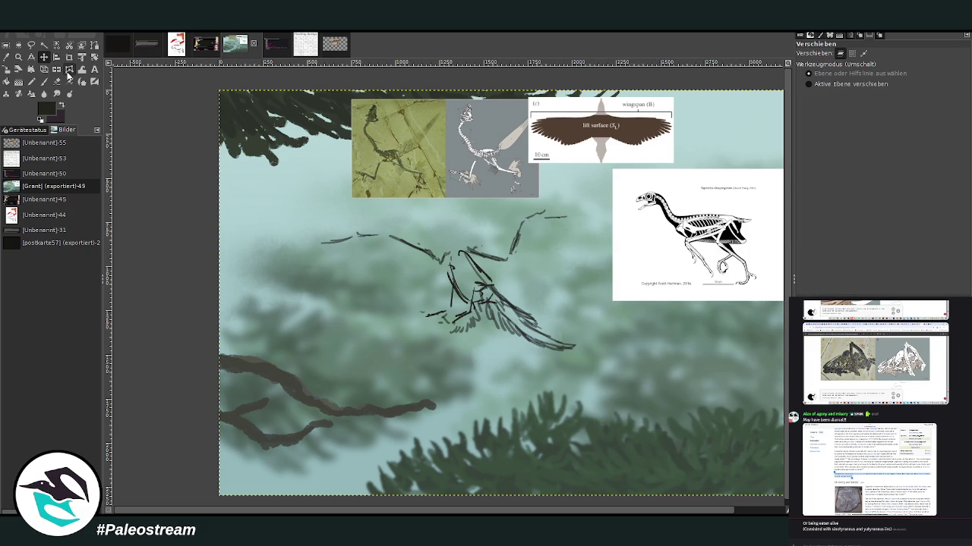
{"action": "left_click_drag", "start_coordinate": [659, 235], "coordinate": [655, 439]}
- Darken the bird's head outline, neck and throat, and draw the arm across the chest
{"action": "key", "text": "p"}
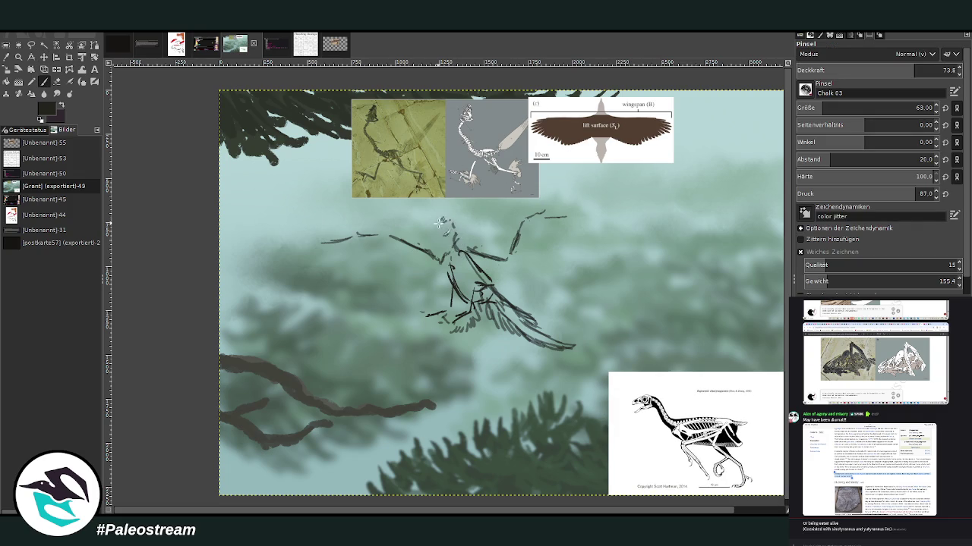
{"action": "left_click_drag", "start_coordinate": [432, 221], "coordinate": [438, 221]}
{"action": "mouse_move", "coordinate": [432, 210]}
{"action": "left_mouse_down"}
{"action": "mouse_move", "coordinate": [436, 221]}
{"action": "mouse_move", "coordinate": [446, 217]}
{"action": "mouse_move", "coordinate": [440, 236]}
{"action": "mouse_move", "coordinate": [445, 205]}
{"action": "mouse_move", "coordinate": [458, 206]}
{"action": "mouse_move", "coordinate": [485, 261]}
{"action": "left_mouse_up"}
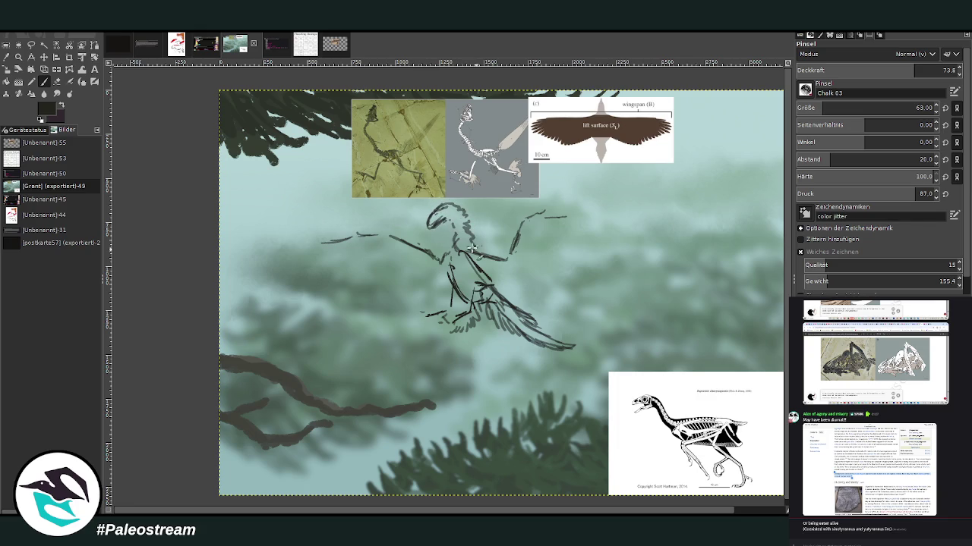
{"action": "left_click_drag", "start_coordinate": [438, 226], "coordinate": [447, 285]}
{"action": "mouse_move", "coordinate": [479, 246]}
{"action": "left_mouse_down"}
{"action": "mouse_move", "coordinate": [495, 257]}
{"action": "mouse_move", "coordinate": [531, 220]}
{"action": "mouse_move", "coordinate": [500, 243]}
{"action": "mouse_move", "coordinate": [410, 238]}
{"action": "left_mouse_up"}
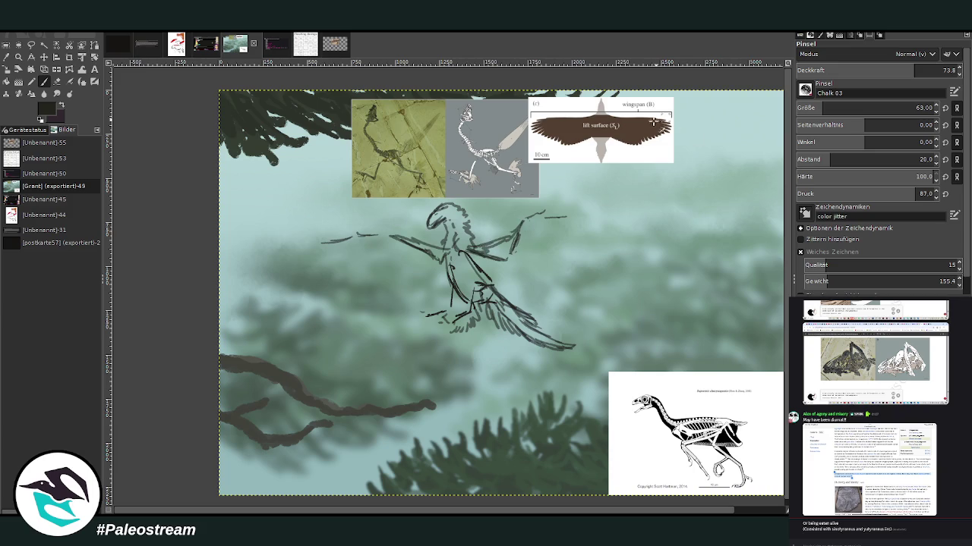
- At brush opacity 35.6, sketch faint outlines of the left and right wings
{"action": "left_click", "coordinate": [592, 230]}
{"action": "left_click_drag", "start_coordinate": [877, 73], "coordinate": [852, 72]}
{"action": "left_click_drag", "start_coordinate": [577, 222], "coordinate": [578, 273]}
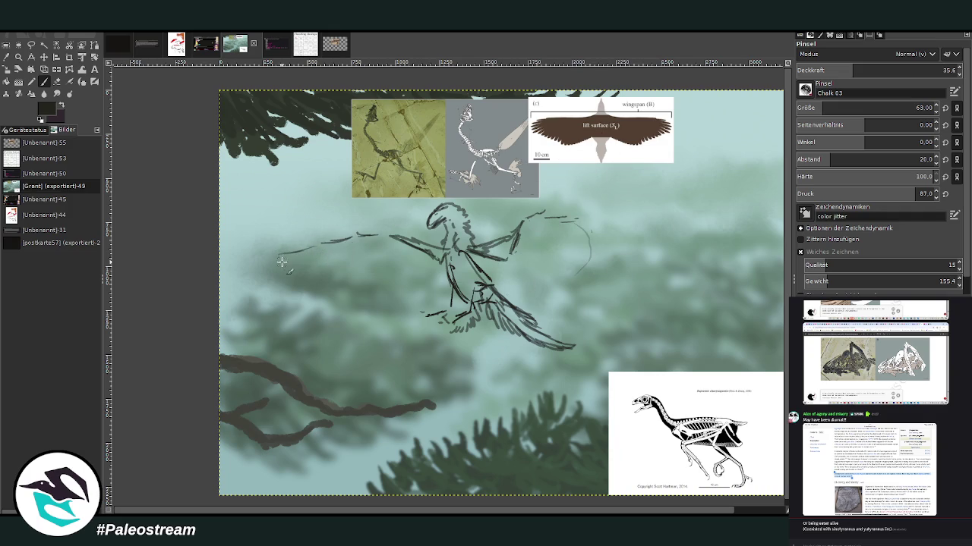
{"action": "mouse_move", "coordinate": [277, 252]}
{"action": "left_mouse_down"}
{"action": "mouse_move", "coordinate": [396, 309]}
{"action": "mouse_move", "coordinate": [418, 298]}
{"action": "left_mouse_up"}
{"action": "mouse_move", "coordinate": [501, 280]}
{"action": "left_mouse_down"}
{"action": "mouse_move", "coordinate": [521, 306]}
{"action": "mouse_move", "coordinate": [548, 312]}
{"action": "mouse_move", "coordinate": [554, 264]}
{"action": "left_mouse_up"}
{"action": "mouse_move", "coordinate": [528, 309]}
{"action": "left_mouse_down"}
{"action": "mouse_move", "coordinate": [588, 267]}
{"action": "mouse_move", "coordinate": [592, 241]}
{"action": "mouse_move", "coordinate": [577, 219]}
{"action": "left_mouse_up"}
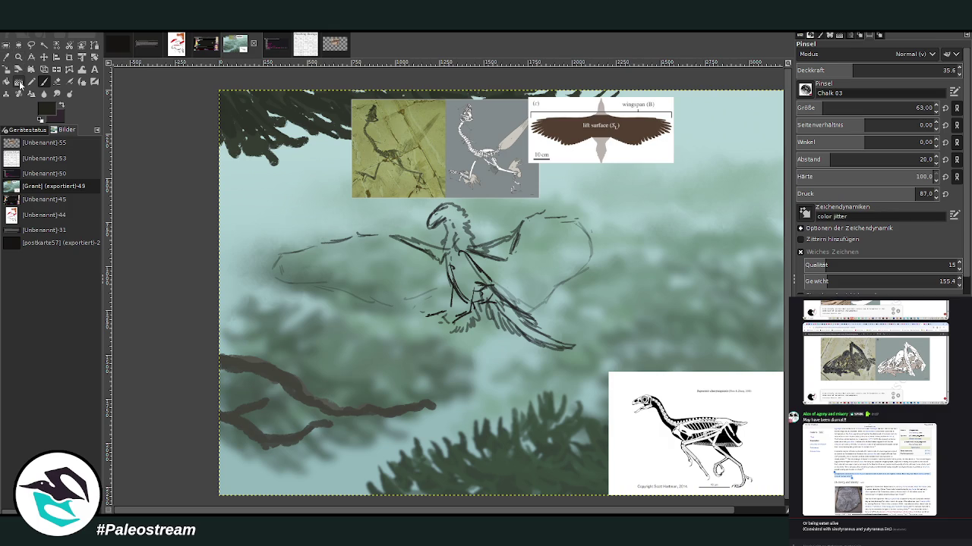
- Erase a stray curve, warp the right wing strokes left, and arc the wing tip down
{"action": "left_click", "coordinate": [57, 81]}
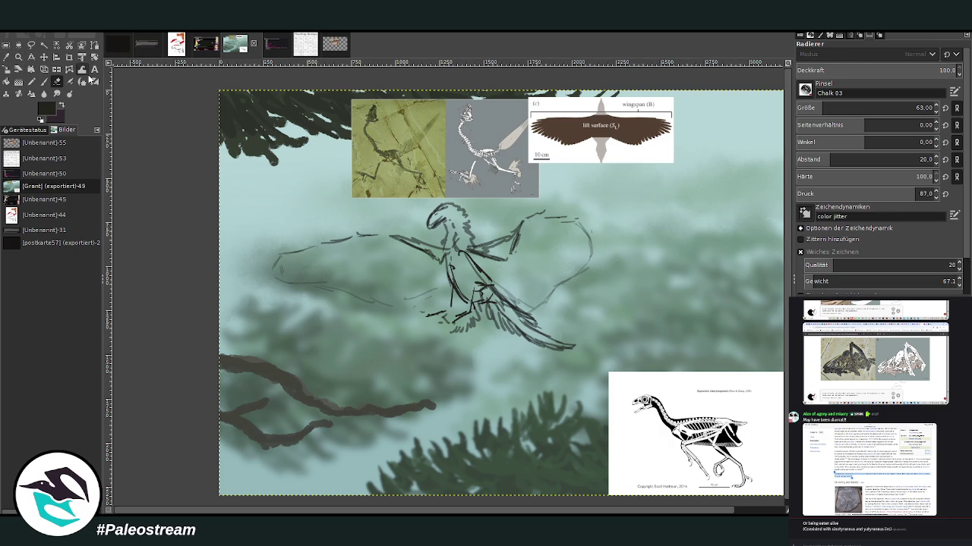
{"action": "left_click_drag", "start_coordinate": [579, 264], "coordinate": [590, 219]}
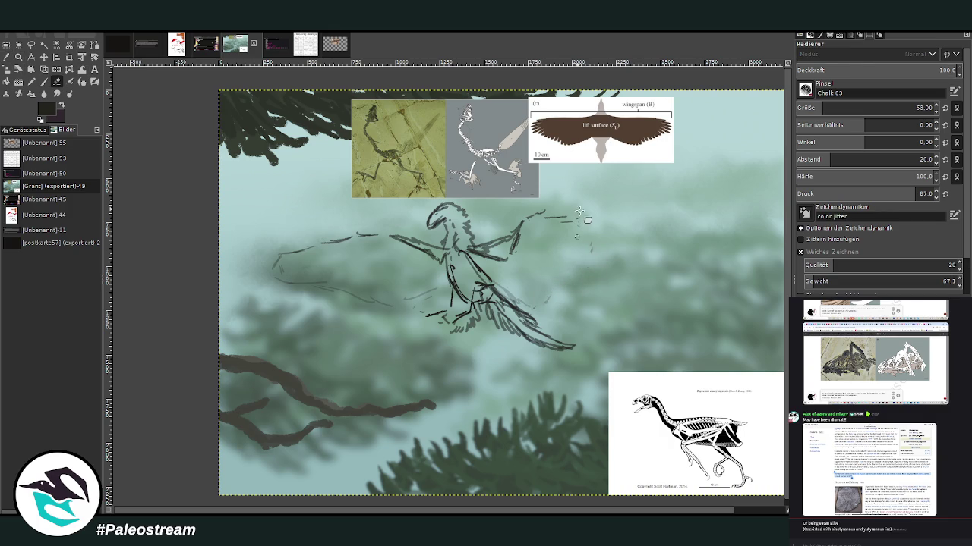
{"action": "left_click", "coordinate": [81, 70]}
{"action": "left_click_drag", "start_coordinate": [584, 212], "coordinate": [552, 202]}
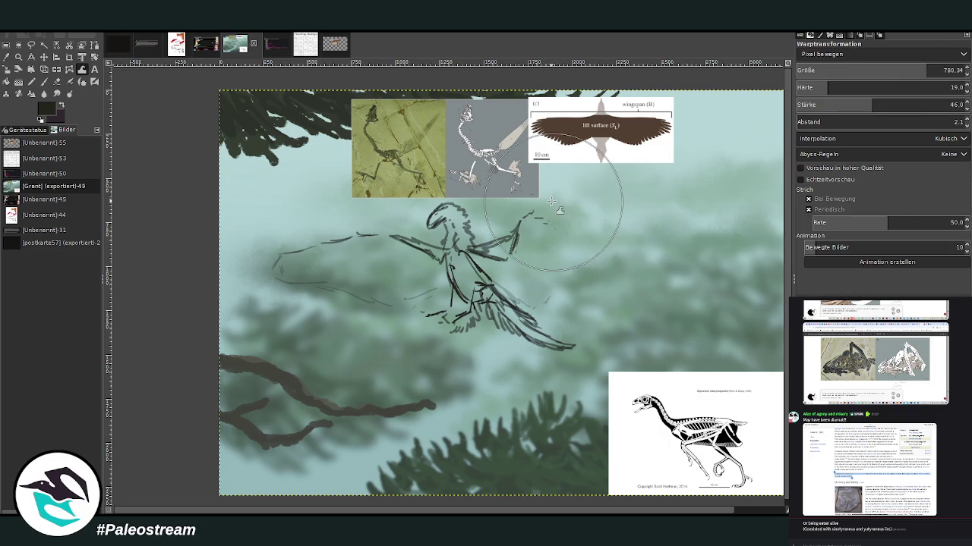
{"action": "key", "text": "p"}
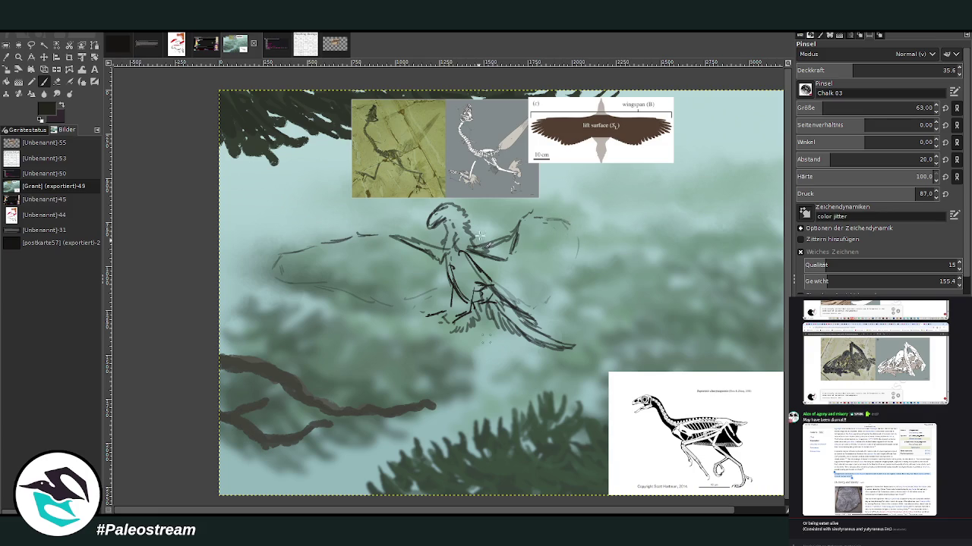
{"action": "mouse_move", "coordinate": [566, 221]}
{"action": "left_mouse_down"}
{"action": "mouse_move", "coordinate": [581, 260]}
{"action": "mouse_move", "coordinate": [533, 310]}
{"action": "left_mouse_up"}
- Move the skeleton reference up about 200 px and zoom in on the sketch
{"action": "left_click", "coordinate": [44, 57]}
{"action": "left_click_drag", "start_coordinate": [645, 390], "coordinate": [646, 239]}
{"action": "key", "text": "z"}
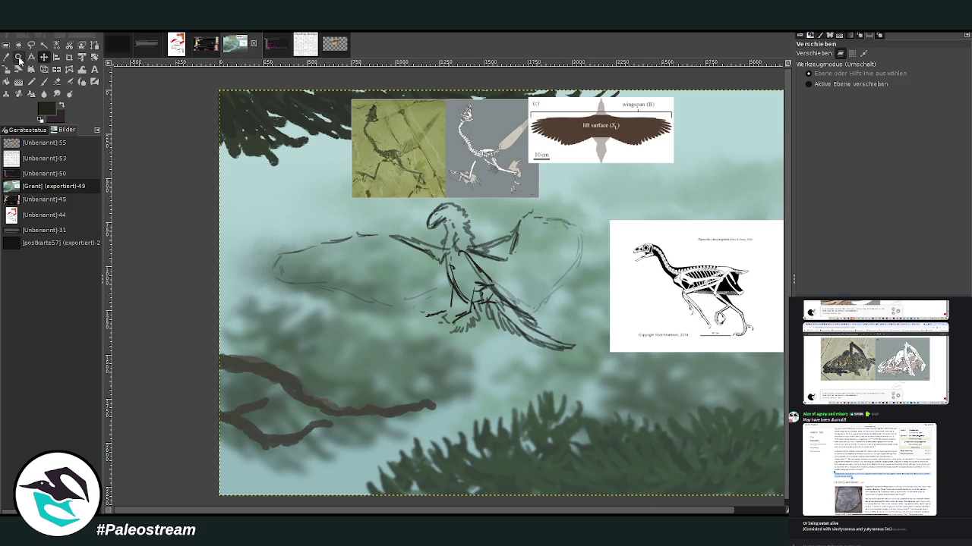
{"action": "left_click_drag", "start_coordinate": [227, 97], "coordinate": [706, 373]}
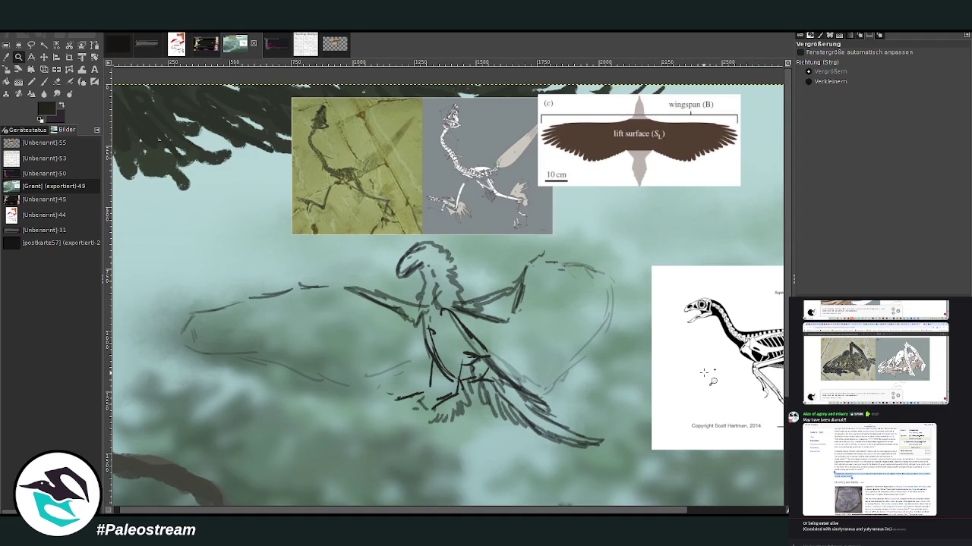
- At opacity 80.4 and size 33, darken the eye, lighten below it, and mark the beak
{"action": "left_click", "coordinate": [44, 81]}
{"action": "left_click_drag", "start_coordinate": [873, 108], "coordinate": [850, 108]}
{"action": "left_click_drag", "start_coordinate": [888, 68], "coordinate": [933, 69]}
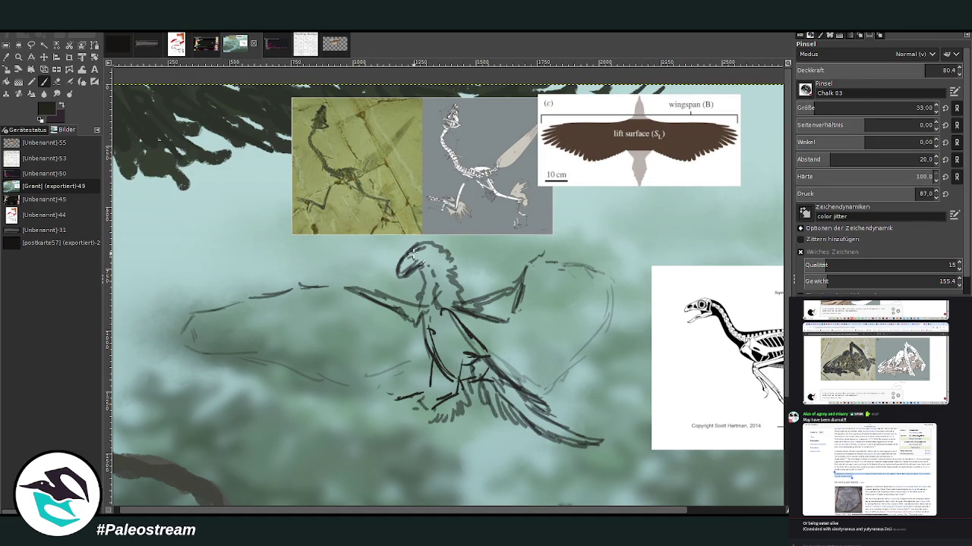
{"action": "left_click_drag", "start_coordinate": [411, 257], "coordinate": [416, 259]}
{"action": "key", "text": "shift+e"}
{"action": "left_click_drag", "start_coordinate": [411, 269], "coordinate": [407, 275]}
{"action": "left_click", "coordinate": [44, 81]}
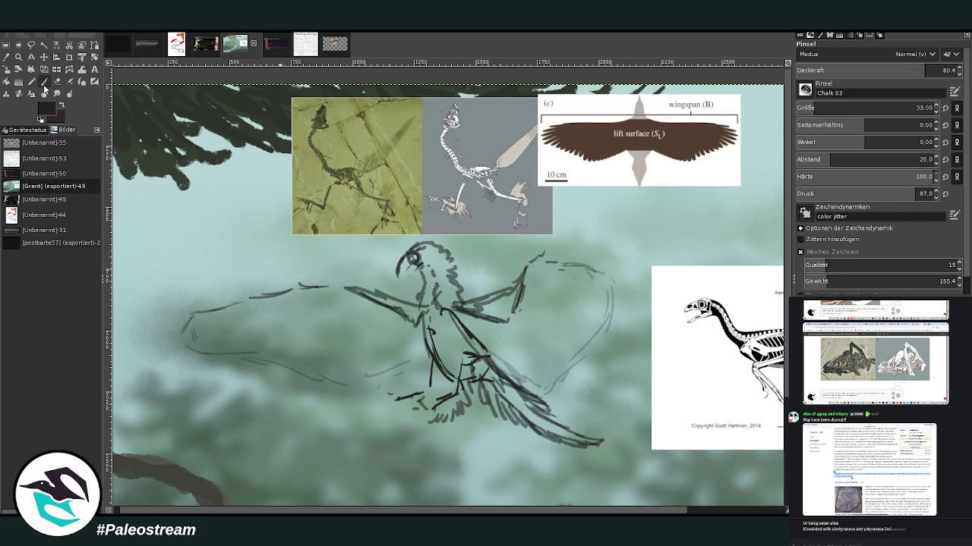
{"action": "mouse_move", "coordinate": [410, 280]}
{"action": "left_mouse_down"}
{"action": "mouse_move", "coordinate": [400, 278]}
{"action": "mouse_move", "coordinate": [416, 266]}
{"action": "mouse_move", "coordinate": [404, 285]}
{"action": "left_mouse_up"}
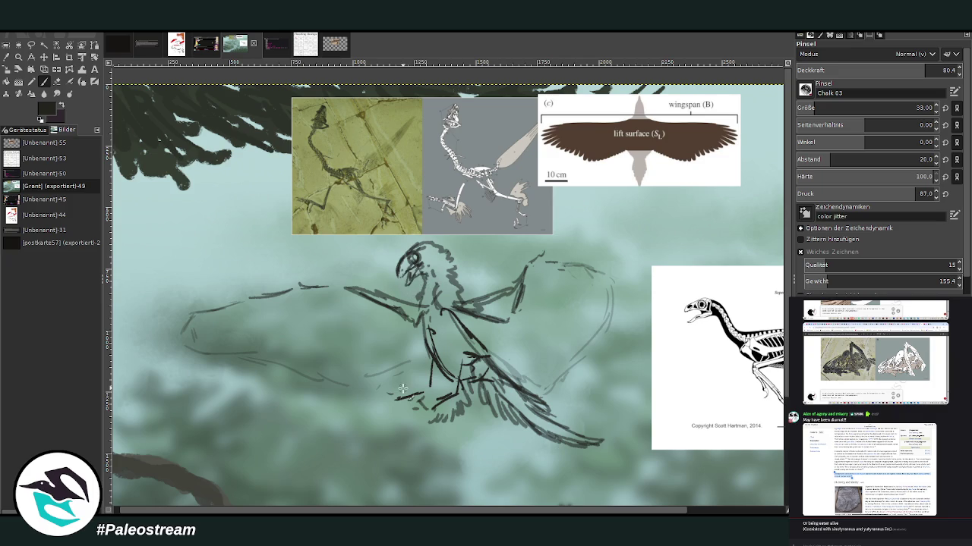
- Add a curve atop the raised wing, the bird's leg, and hand marks on the arm
{"action": "left_click_drag", "start_coordinate": [553, 264], "coordinate": [543, 246]}
{"action": "left_click_drag", "start_coordinate": [486, 284], "coordinate": [428, 300]}
{"action": "left_click_drag", "start_coordinate": [431, 402], "coordinate": [454, 360]}
{"action": "left_click_drag", "start_coordinate": [330, 286], "coordinate": [342, 284]}
{"action": "left_click_drag", "start_coordinate": [534, 263], "coordinate": [537, 269]}
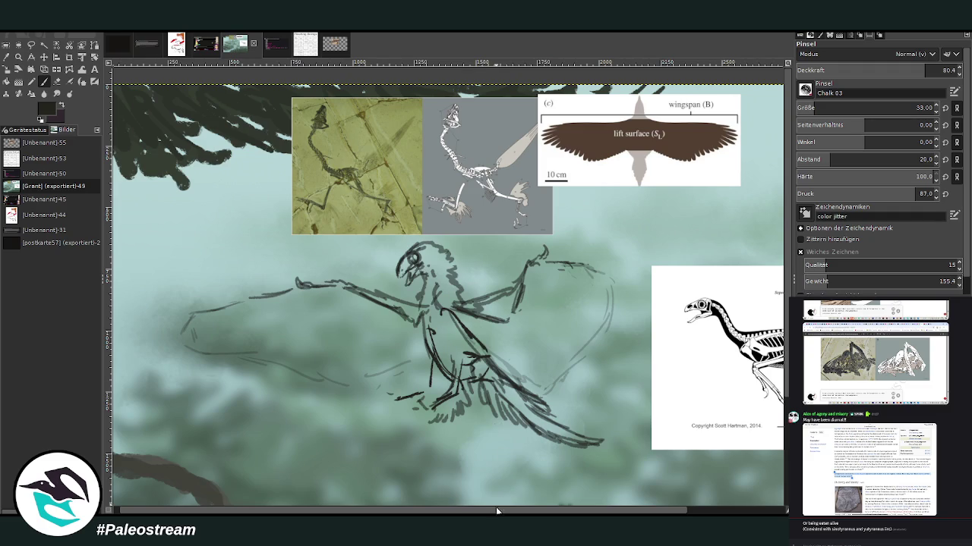
{"action": "left_click_drag", "start_coordinate": [498, 511], "coordinate": [520, 513]}
{"action": "left_click", "coordinate": [941, 70]}
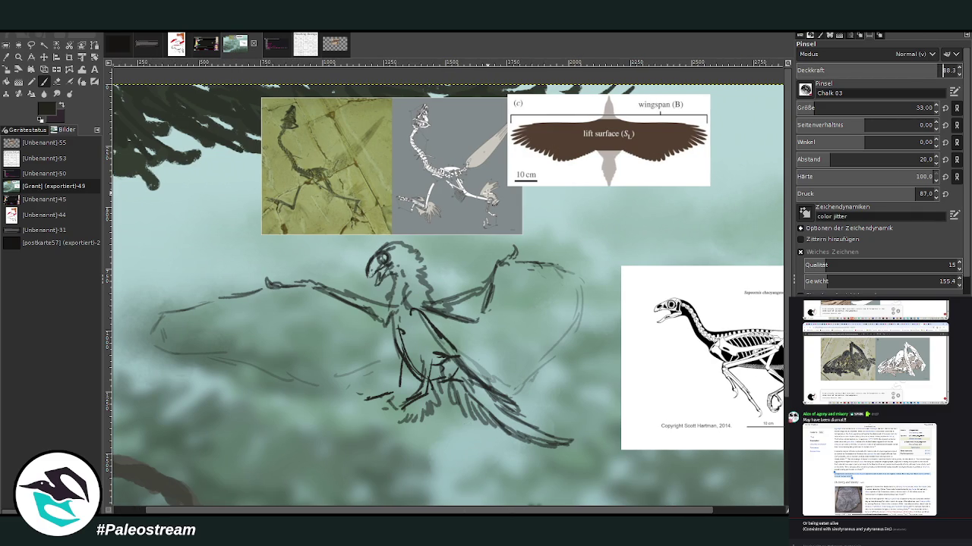
- Extend the upper wing tip and hatch feathers along the lower wing edge
{"action": "mouse_move", "coordinate": [543, 263]}
{"action": "left_mouse_down"}
{"action": "mouse_move", "coordinate": [589, 275]}
{"action": "mouse_move", "coordinate": [552, 278]}
{"action": "mouse_move", "coordinate": [603, 303]}
{"action": "mouse_move", "coordinate": [565, 315]}
{"action": "mouse_move", "coordinate": [566, 334]}
{"action": "mouse_move", "coordinate": [592, 343]}
{"action": "mouse_move", "coordinate": [544, 356]}
{"action": "mouse_move", "coordinate": [525, 376]}
{"action": "left_mouse_up"}
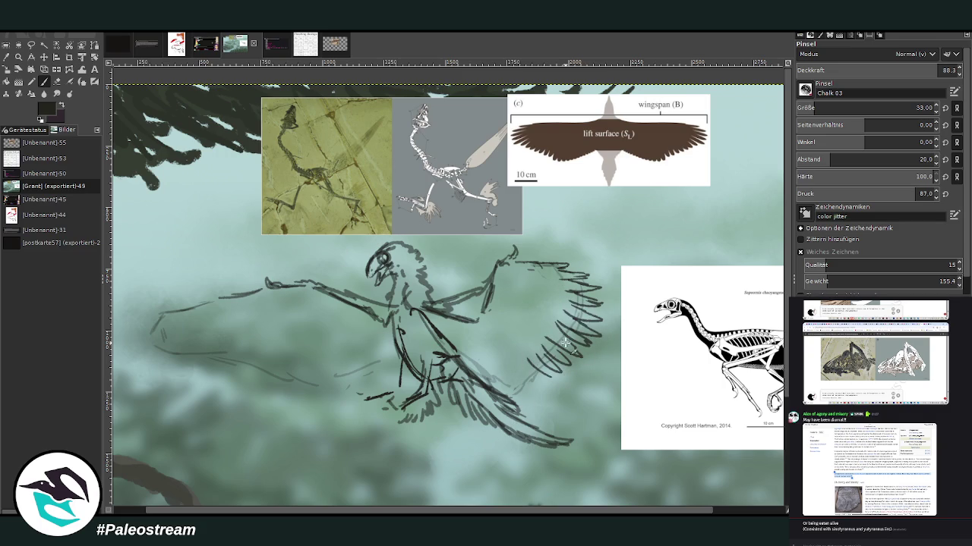
{"action": "mouse_move", "coordinate": [571, 343]}
{"action": "left_mouse_down"}
{"action": "mouse_move", "coordinate": [544, 379]}
{"action": "mouse_move", "coordinate": [502, 401]}
{"action": "left_mouse_up"}
{"action": "left_click_drag", "start_coordinate": [517, 357], "coordinate": [490, 396]}
{"action": "mouse_move", "coordinate": [510, 364]}
{"action": "left_mouse_down"}
{"action": "mouse_move", "coordinate": [495, 393]}
{"action": "mouse_move", "coordinate": [475, 387]}
{"action": "left_mouse_up"}
{"action": "mouse_move", "coordinate": [478, 343]}
{"action": "left_mouse_down"}
{"action": "mouse_move", "coordinate": [460, 372]}
{"action": "mouse_move", "coordinate": [451, 364]}
{"action": "left_mouse_up"}
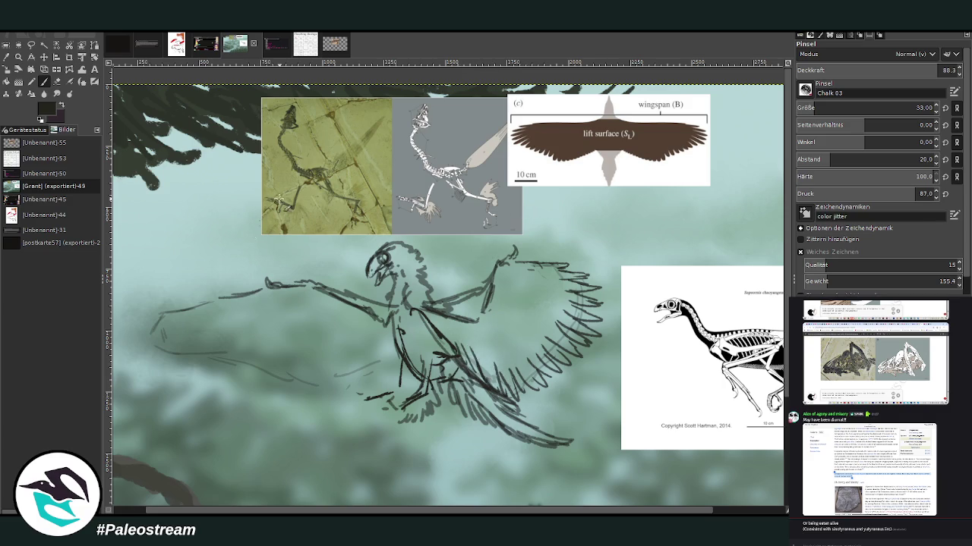
- Draw the left wing's leading edge and hatch feathers across both wings
{"action": "mouse_move", "coordinate": [261, 286]}
{"action": "left_mouse_down"}
{"action": "mouse_move", "coordinate": [162, 304]}
{"action": "mouse_move", "coordinate": [179, 328]}
{"action": "mouse_move", "coordinate": [155, 357]}
{"action": "mouse_move", "coordinate": [268, 351]}
{"action": "mouse_move", "coordinate": [256, 372]}
{"action": "mouse_move", "coordinate": [374, 394]}
{"action": "mouse_move", "coordinate": [396, 380]}
{"action": "left_mouse_up"}
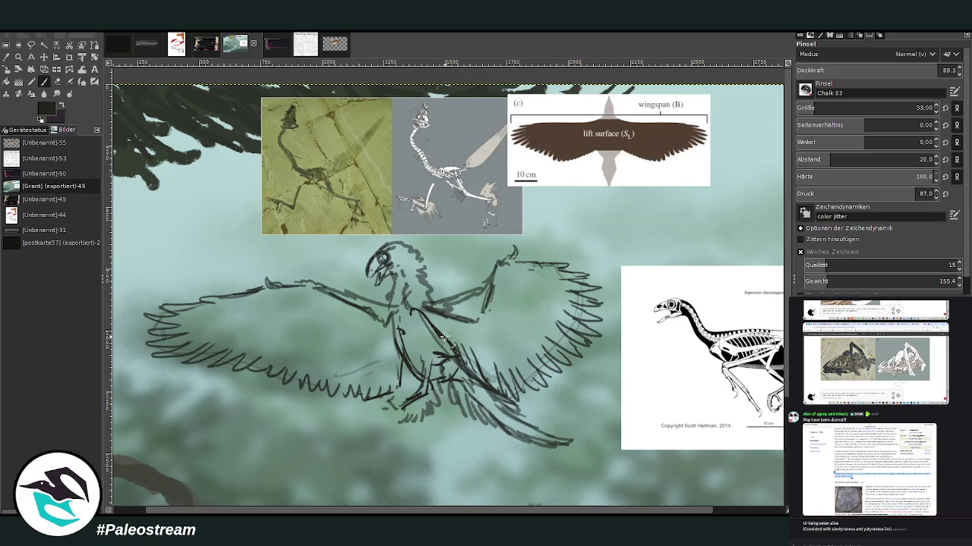
{"action": "mouse_move", "coordinate": [461, 330]}
{"action": "left_mouse_down"}
{"action": "mouse_move", "coordinate": [501, 351]}
{"action": "mouse_move", "coordinate": [507, 304]}
{"action": "mouse_move", "coordinate": [520, 292]}
{"action": "mouse_move", "coordinate": [500, 276]}
{"action": "mouse_move", "coordinate": [521, 269]}
{"action": "left_mouse_up"}
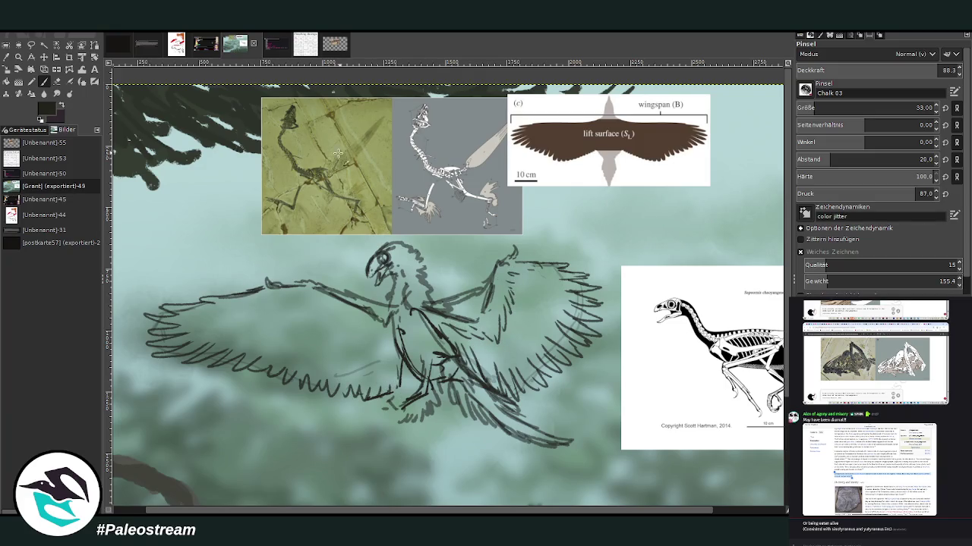
{"action": "left_click_drag", "start_coordinate": [267, 299], "coordinate": [374, 341]}
{"action": "mouse_move", "coordinate": [443, 316]}
{"action": "left_mouse_down"}
{"action": "mouse_move", "coordinate": [456, 334]}
{"action": "mouse_move", "coordinate": [435, 310]}
{"action": "mouse_move", "coordinate": [473, 302]}
{"action": "mouse_move", "coordinate": [488, 278]}
{"action": "mouse_move", "coordinate": [448, 308]}
{"action": "mouse_move", "coordinate": [380, 311]}
{"action": "mouse_move", "coordinate": [410, 312]}
{"action": "left_mouse_up"}
{"action": "left_click", "coordinate": [932, 73]}
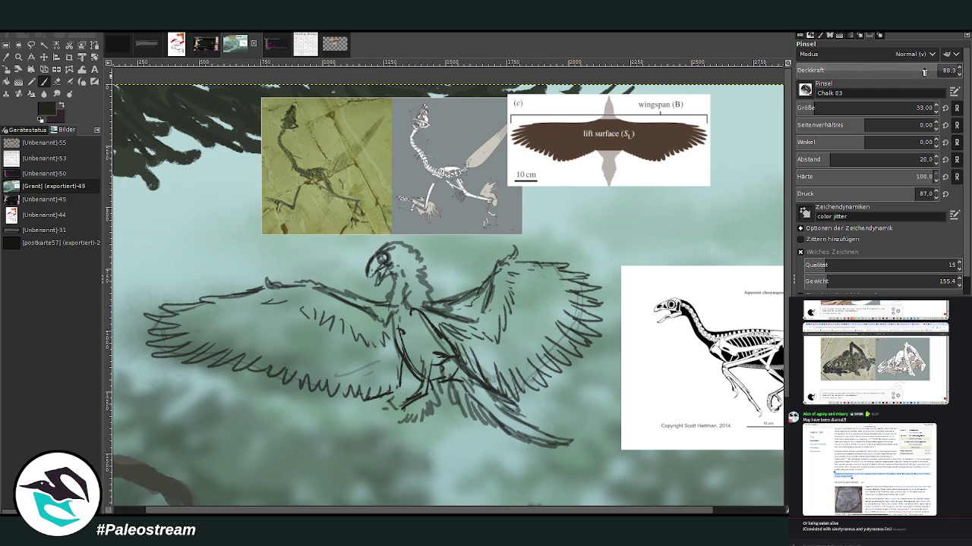
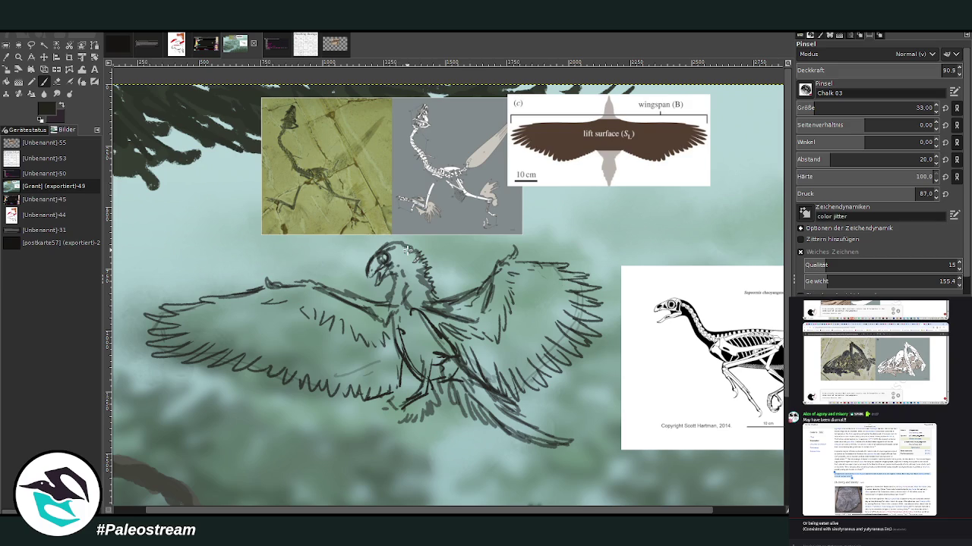
- Reinforce the lower beak, leg and foot lines with Chalk 03, erasing stray marks
{"action": "left_click_drag", "start_coordinate": [376, 273], "coordinate": [407, 347]}
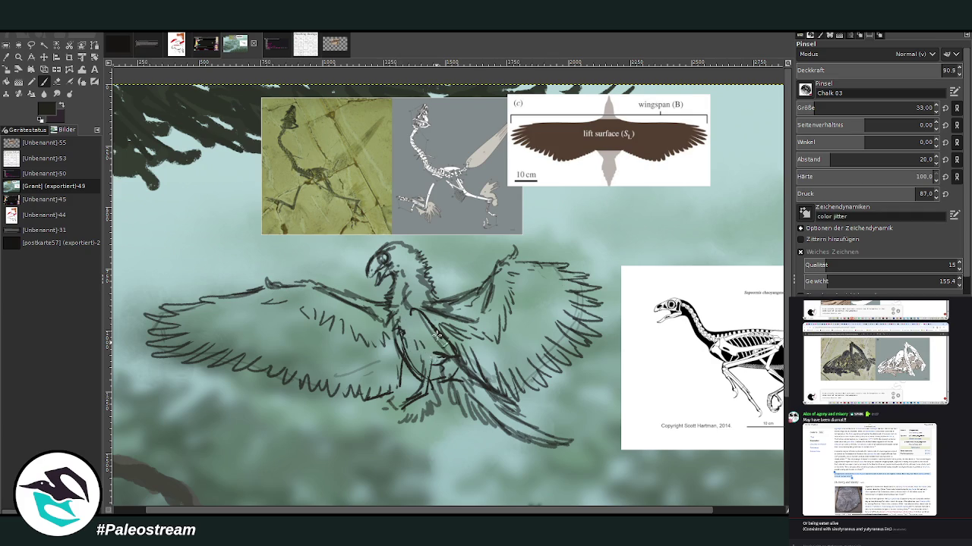
{"action": "left_click_drag", "start_coordinate": [445, 349], "coordinate": [422, 354]}
{"action": "mouse_move", "coordinate": [406, 404]}
{"action": "left_mouse_down"}
{"action": "mouse_move", "coordinate": [439, 425]}
{"action": "mouse_move", "coordinate": [438, 387]}
{"action": "left_mouse_up"}
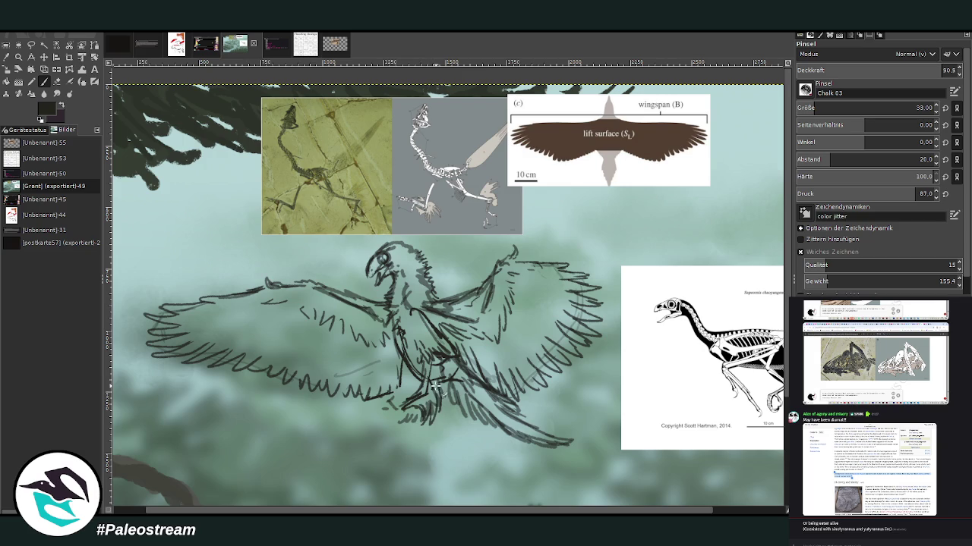
{"action": "key", "text": "shift+e"}
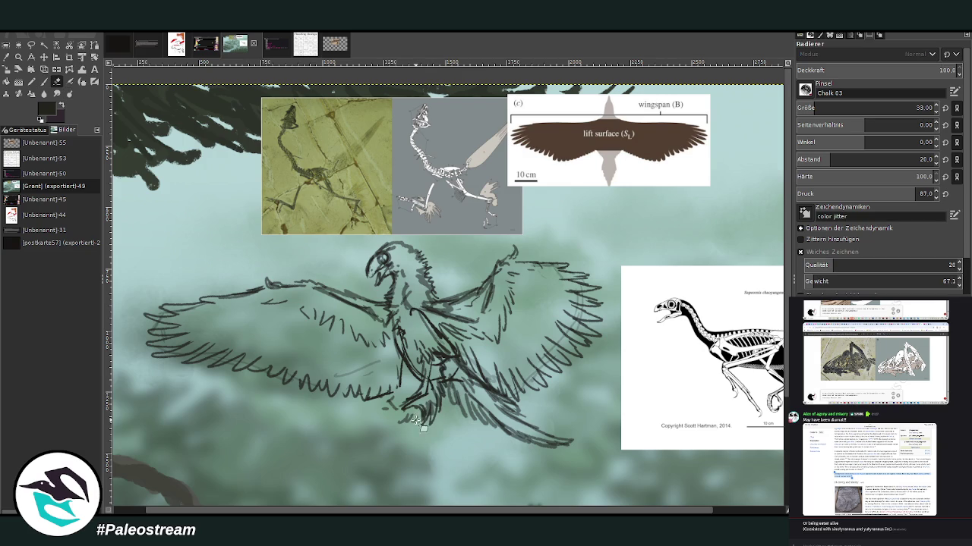
{"action": "left_click", "coordinate": [44, 82]}
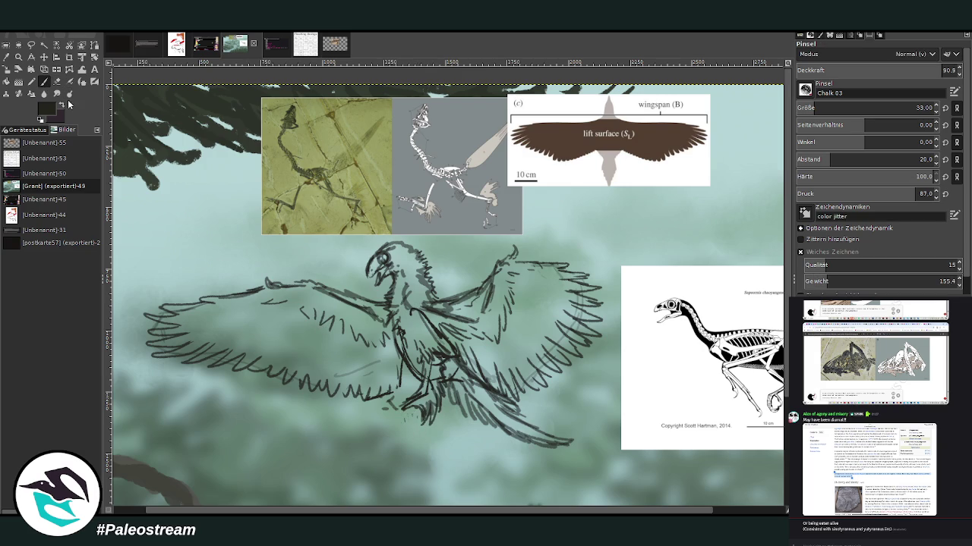
{"action": "left_click_drag", "start_coordinate": [401, 414], "coordinate": [393, 404]}
- Draw hook-shaped claws on the feet and darken the claw strokes
{"action": "left_click_drag", "start_coordinate": [423, 512], "coordinate": [441, 480]}
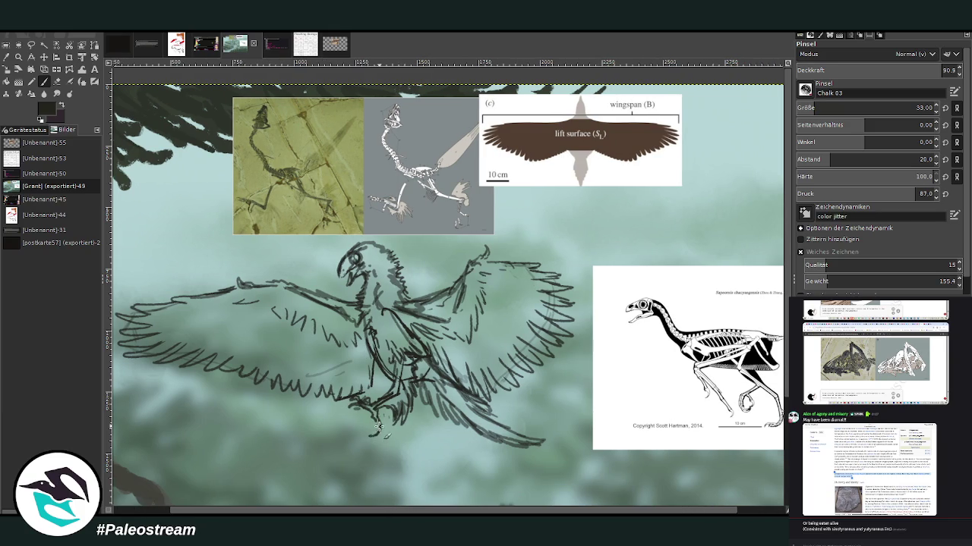
{"action": "left_click_drag", "start_coordinate": [379, 434], "coordinate": [372, 407]}
{"action": "left_click", "coordinate": [57, 80]}
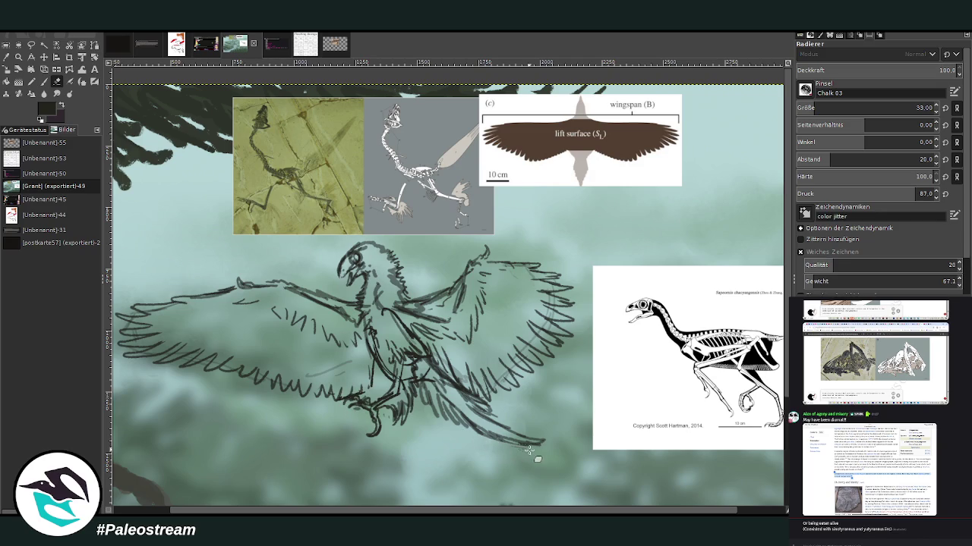
{"action": "left_click", "coordinate": [45, 81]}
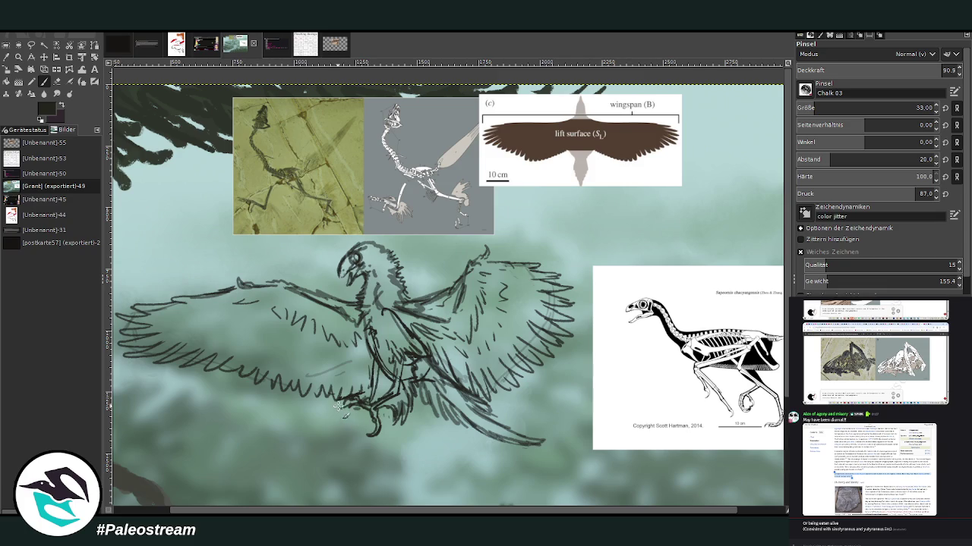
{"action": "left_click_drag", "start_coordinate": [316, 403], "coordinate": [356, 425]}
{"action": "mouse_move", "coordinate": [347, 428]}
{"action": "left_mouse_down"}
{"action": "mouse_move", "coordinate": [338, 433]}
{"action": "mouse_move", "coordinate": [339, 422]}
{"action": "left_mouse_up"}
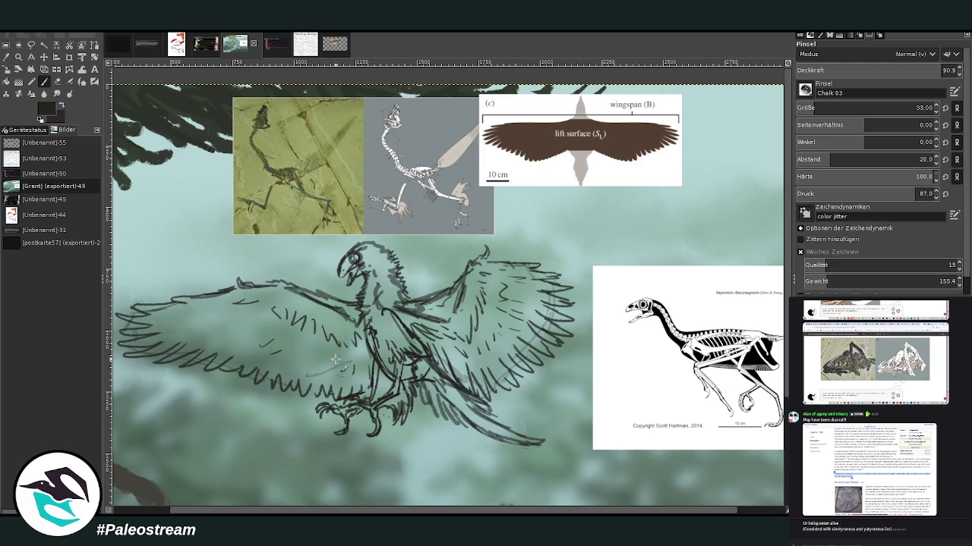
- Fit the whole image in the window, then zoom in on the bird
{"action": "key", "text": "shift+ctrl+j"}
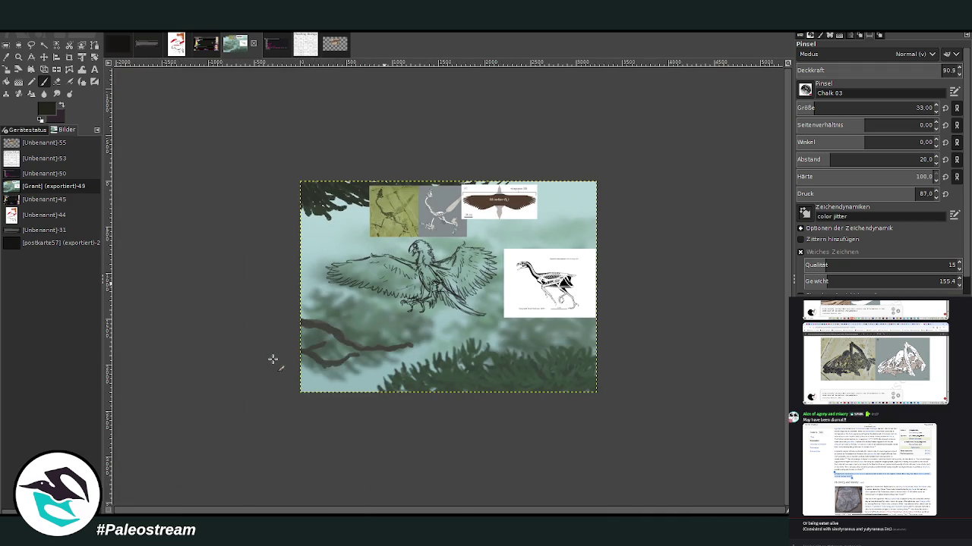
{"action": "key", "text": "z"}
{"action": "left_click_drag", "start_coordinate": [309, 198], "coordinate": [512, 337]}
- Paint dark chalk over the bird's chest with a size-121 brush, then set size 78
{"action": "key", "text": "shift+e"}
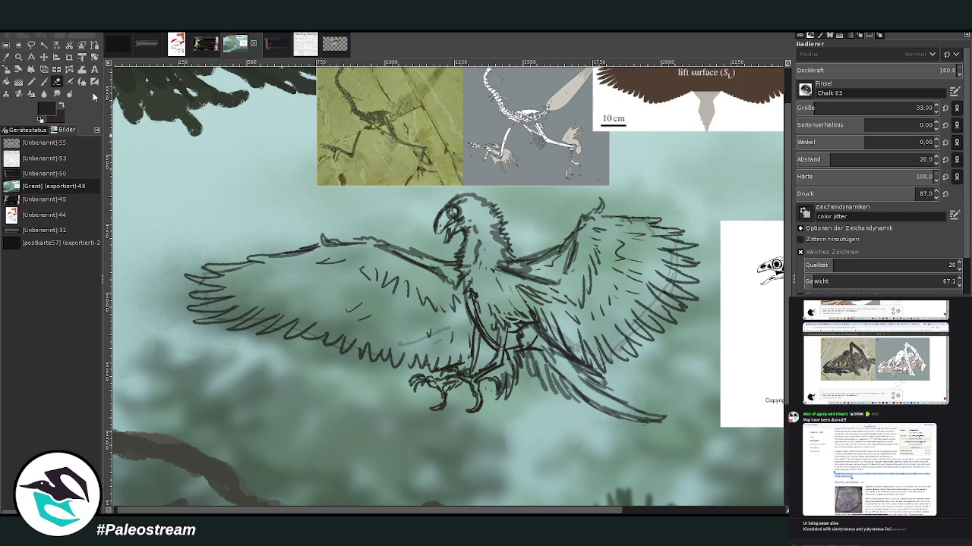
{"action": "left_click", "coordinate": [44, 82]}
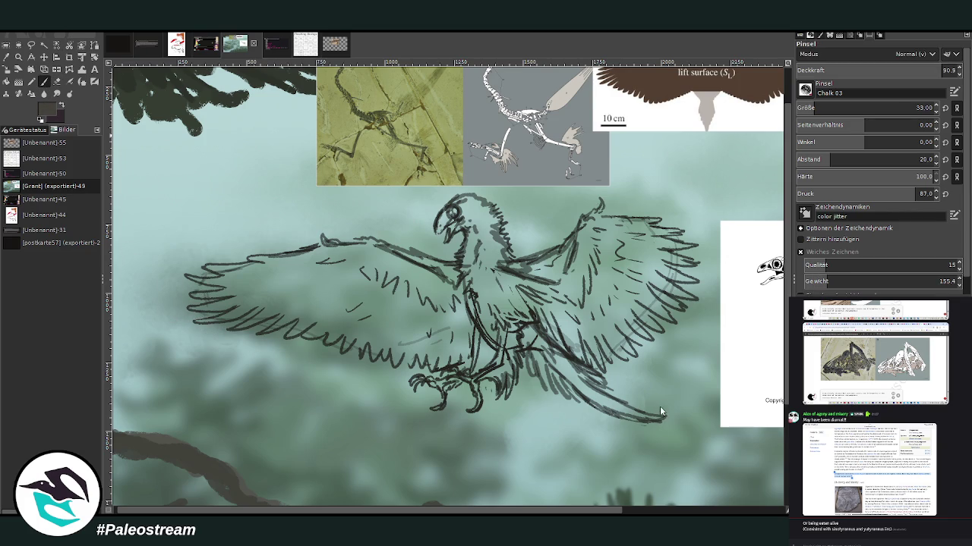
{"action": "left_click_drag", "start_coordinate": [797, 108], "coordinate": [825, 108]}
{"action": "mouse_move", "coordinate": [490, 319]}
{"action": "left_mouse_down"}
{"action": "mouse_move", "coordinate": [483, 281]}
{"action": "mouse_move", "coordinate": [505, 307]}
{"action": "mouse_move", "coordinate": [465, 243]}
{"action": "mouse_move", "coordinate": [484, 292]}
{"action": "mouse_move", "coordinate": [489, 251]}
{"action": "left_mouse_up"}
{"action": "left_click", "coordinate": [916, 107]}
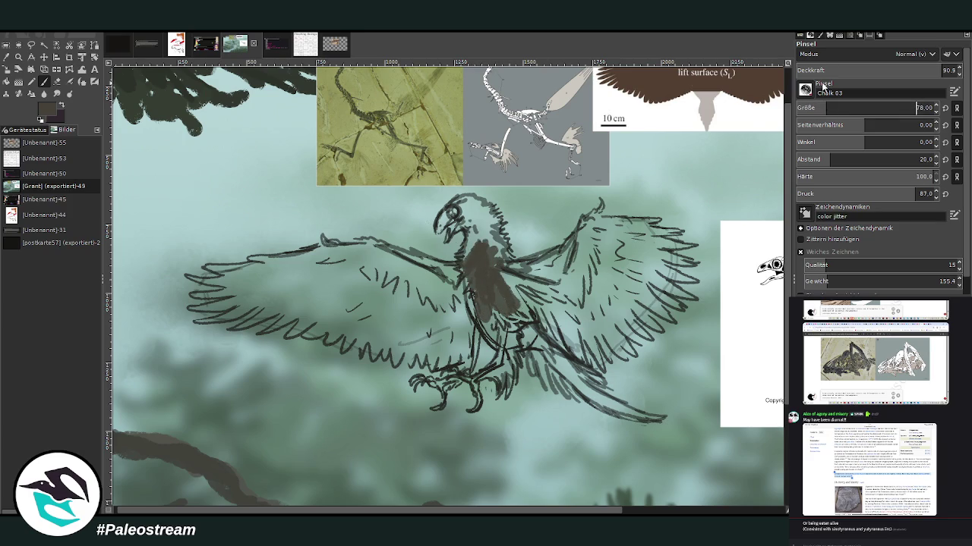
- Paint dark chalk across the chest, shoulders, belly and inner wing edges at brush size 78
{"action": "key", "text": "Return"}
{"action": "mouse_move", "coordinate": [497, 279]}
{"action": "left_mouse_down"}
{"action": "mouse_move", "coordinate": [521, 297]}
{"action": "mouse_move", "coordinate": [568, 307]}
{"action": "mouse_move", "coordinate": [581, 292]}
{"action": "mouse_move", "coordinate": [452, 311]}
{"action": "mouse_move", "coordinate": [439, 303]}
{"action": "mouse_move", "coordinate": [463, 304]}
{"action": "mouse_move", "coordinate": [446, 315]}
{"action": "mouse_move", "coordinate": [336, 258]}
{"action": "mouse_move", "coordinate": [304, 258]}
{"action": "left_mouse_up"}
{"action": "left_click_drag", "start_coordinate": [583, 296], "coordinate": [607, 228]}
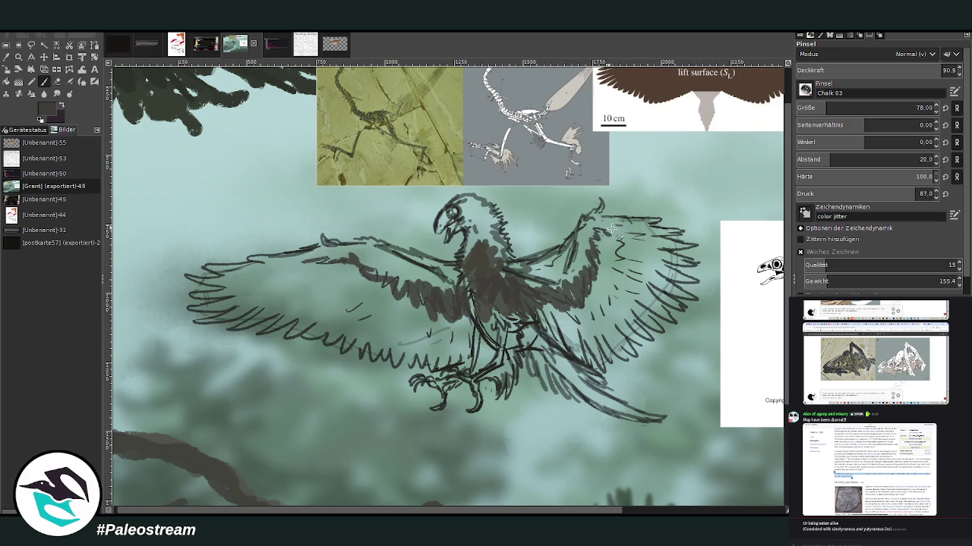
{"action": "left_click_drag", "start_coordinate": [345, 255], "coordinate": [289, 258]}
{"action": "mouse_move", "coordinate": [471, 307]}
{"action": "left_mouse_down"}
{"action": "mouse_move", "coordinate": [494, 340]}
{"action": "mouse_move", "coordinate": [486, 319]}
{"action": "mouse_move", "coordinate": [524, 335]}
{"action": "mouse_move", "coordinate": [545, 363]}
{"action": "mouse_move", "coordinate": [533, 321]}
{"action": "left_mouse_up"}
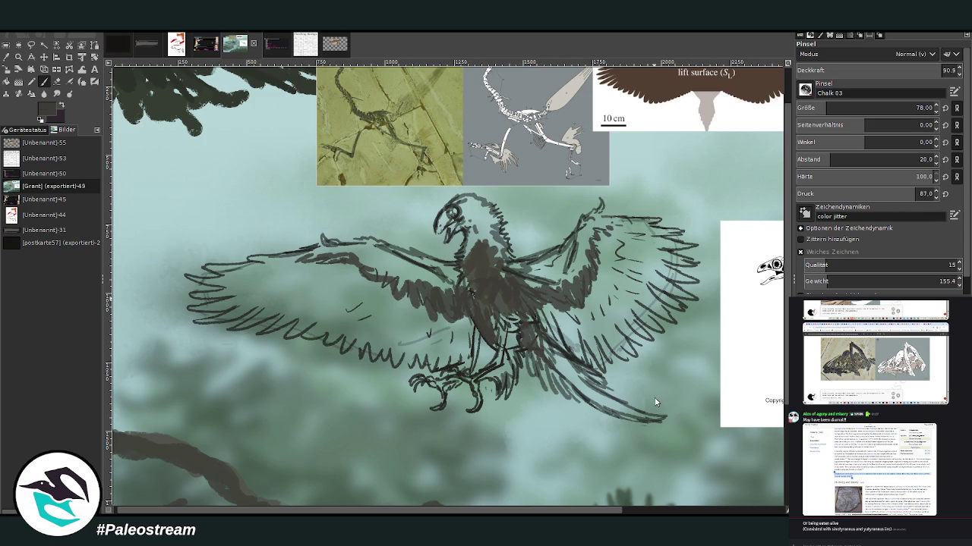
- Set opacity to 95.9 and paint grey-brown over the chest, neck and both wing bases
{"action": "left_click", "coordinate": [887, 67]}
{"action": "type", "text": "9"}
{"action": "mouse_move", "coordinate": [474, 256]}
{"action": "left_mouse_down"}
{"action": "mouse_move", "coordinate": [490, 278]}
{"action": "mouse_move", "coordinate": [503, 262]}
{"action": "mouse_move", "coordinate": [472, 227]}
{"action": "left_mouse_up"}
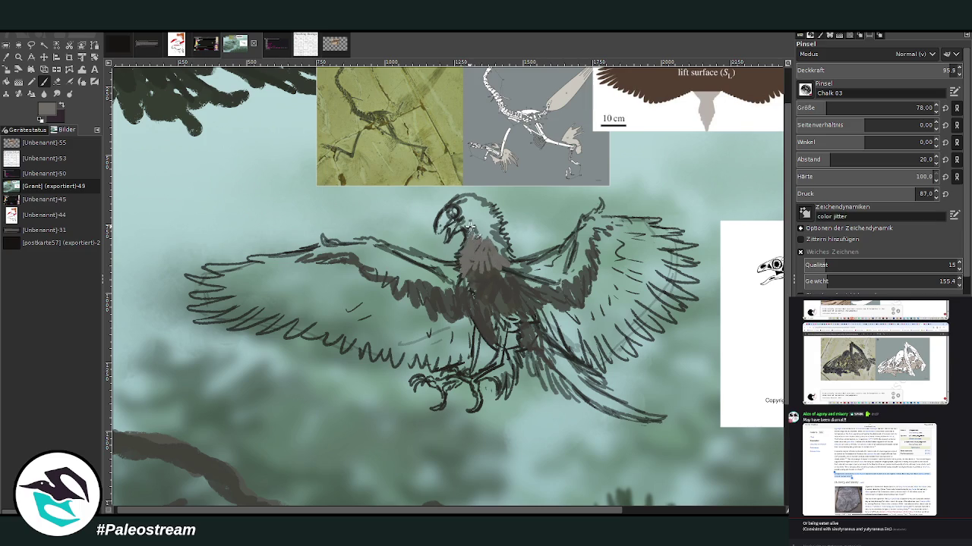
{"action": "mouse_move", "coordinate": [501, 259]}
{"action": "left_mouse_down"}
{"action": "mouse_move", "coordinate": [523, 278]}
{"action": "mouse_move", "coordinate": [554, 275]}
{"action": "mouse_move", "coordinate": [493, 261]}
{"action": "mouse_move", "coordinate": [456, 277]}
{"action": "mouse_move", "coordinate": [417, 263]}
{"action": "mouse_move", "coordinate": [444, 265]}
{"action": "mouse_move", "coordinate": [425, 258]}
{"action": "left_mouse_up"}
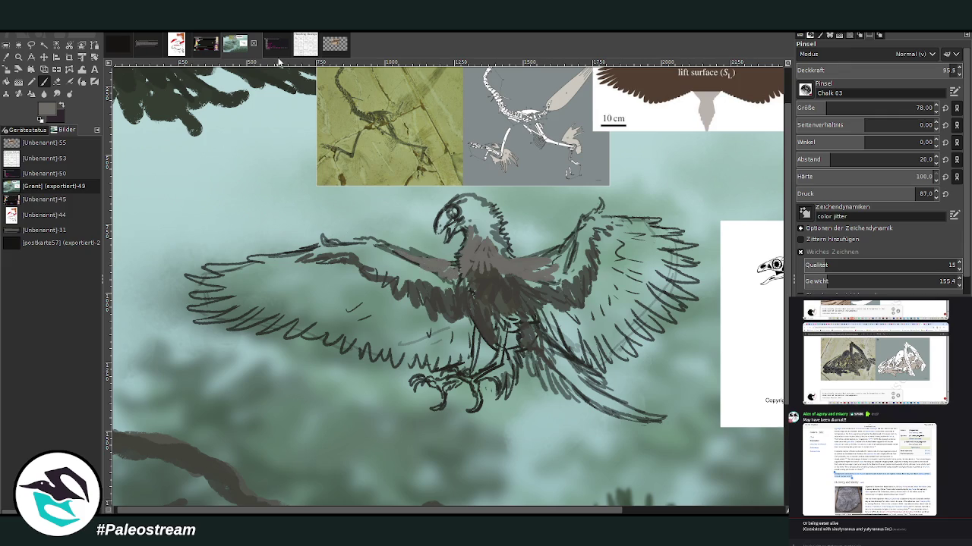
{"action": "mouse_move", "coordinate": [531, 276]}
{"action": "left_mouse_down"}
{"action": "mouse_move", "coordinate": [550, 292]}
{"action": "mouse_move", "coordinate": [569, 260]}
{"action": "mouse_move", "coordinate": [554, 250]}
{"action": "mouse_move", "coordinate": [531, 260]}
{"action": "mouse_move", "coordinate": [595, 228]}
{"action": "left_mouse_up"}
{"action": "left_click_drag", "start_coordinate": [356, 242], "coordinate": [406, 273]}
- Switch to near-black and darken the body, tail-feather line and left wing
{"action": "left_click", "coordinate": [654, 403], "text": "ctrl"}
{"action": "left_click_drag", "start_coordinate": [523, 281], "coordinate": [573, 311]}
{"action": "left_click_drag", "start_coordinate": [652, 416], "coordinate": [666, 422]}
{"action": "mouse_move", "coordinate": [515, 280]}
{"action": "left_mouse_down"}
{"action": "mouse_move", "coordinate": [581, 322]}
{"action": "mouse_move", "coordinate": [575, 275]}
{"action": "left_mouse_up"}
{"action": "left_click_drag", "start_coordinate": [456, 300], "coordinate": [333, 252]}
{"action": "left_click_drag", "start_coordinate": [452, 325], "coordinate": [459, 281]}
{"action": "mouse_move", "coordinate": [531, 293]}
{"action": "left_mouse_down"}
{"action": "mouse_move", "coordinate": [517, 281]}
{"action": "mouse_move", "coordinate": [501, 316]}
{"action": "mouse_move", "coordinate": [531, 334]}
{"action": "mouse_move", "coordinate": [551, 320]}
{"action": "mouse_move", "coordinate": [535, 308]}
{"action": "left_mouse_up"}
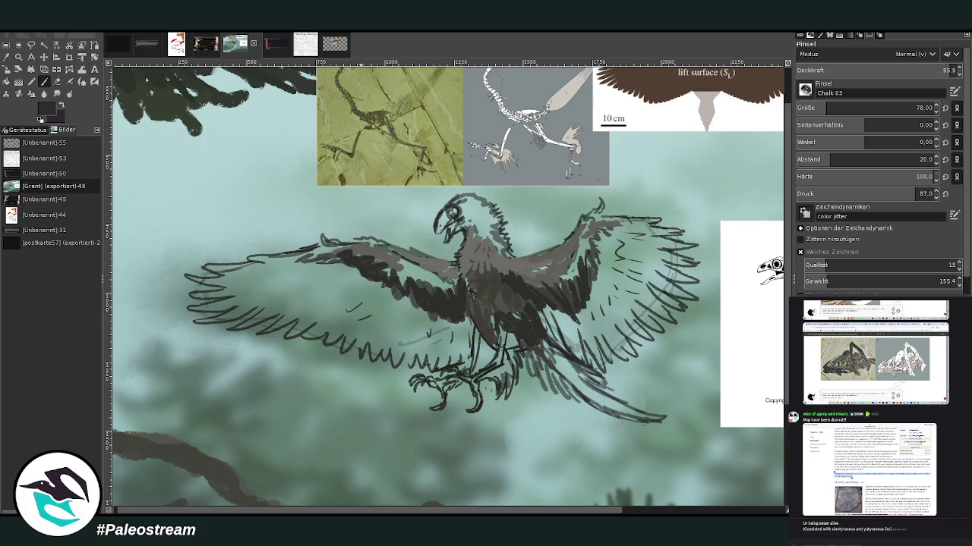
- At brush size 57, darken the lower tail feathers, tail base and hip
{"action": "left_click", "coordinate": [858, 107]}
{"action": "mouse_move", "coordinate": [624, 412]}
{"action": "left_mouse_down"}
{"action": "mouse_move", "coordinate": [569, 379]}
{"action": "mouse_move", "coordinate": [619, 409]}
{"action": "left_mouse_up"}
{"action": "mouse_move", "coordinate": [566, 375]}
{"action": "left_mouse_down"}
{"action": "mouse_move", "coordinate": [637, 411]}
{"action": "mouse_move", "coordinate": [554, 357]}
{"action": "mouse_move", "coordinate": [603, 383]}
{"action": "mouse_move", "coordinate": [637, 421]}
{"action": "mouse_move", "coordinate": [551, 362]}
{"action": "mouse_move", "coordinate": [565, 391]}
{"action": "mouse_move", "coordinate": [524, 340]}
{"action": "left_mouse_up"}
{"action": "mouse_move", "coordinate": [558, 395]}
{"action": "left_mouse_down"}
{"action": "mouse_move", "coordinate": [534, 340]}
{"action": "mouse_move", "coordinate": [554, 347]}
{"action": "left_mouse_up"}
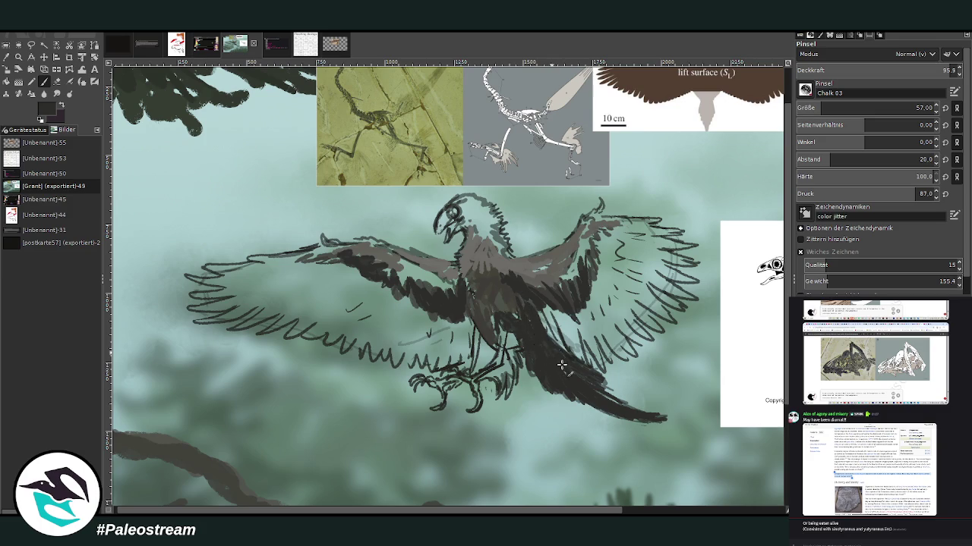
- Erase to lighten the tail and hip, then choose grey-teal at 77.6 opacity
{"action": "left_click", "coordinate": [57, 81]}
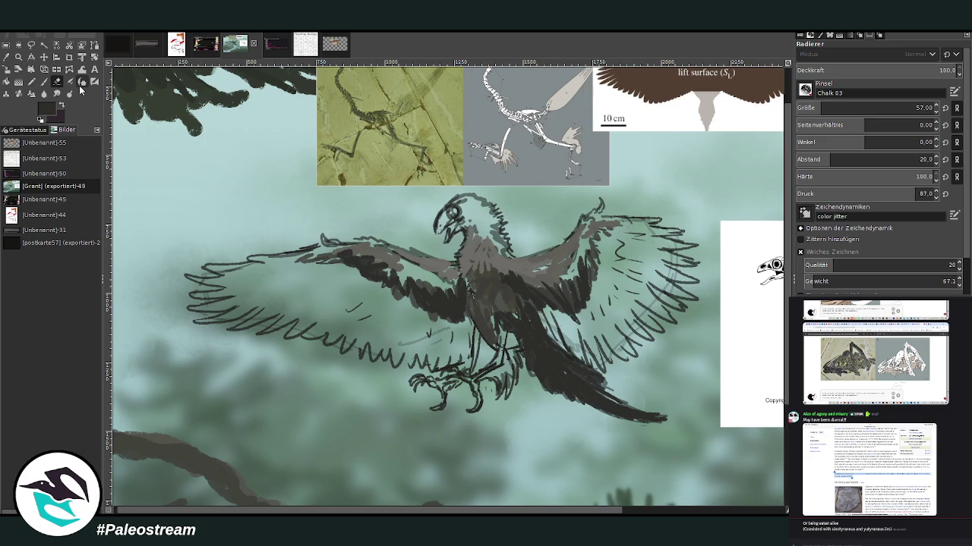
{"action": "mouse_move", "coordinate": [571, 363]}
{"action": "left_mouse_down"}
{"action": "mouse_move", "coordinate": [606, 384]}
{"action": "mouse_move", "coordinate": [562, 346]}
{"action": "mouse_move", "coordinate": [611, 388]}
{"action": "left_mouse_up"}
{"action": "left_click_drag", "start_coordinate": [551, 345], "coordinate": [601, 388]}
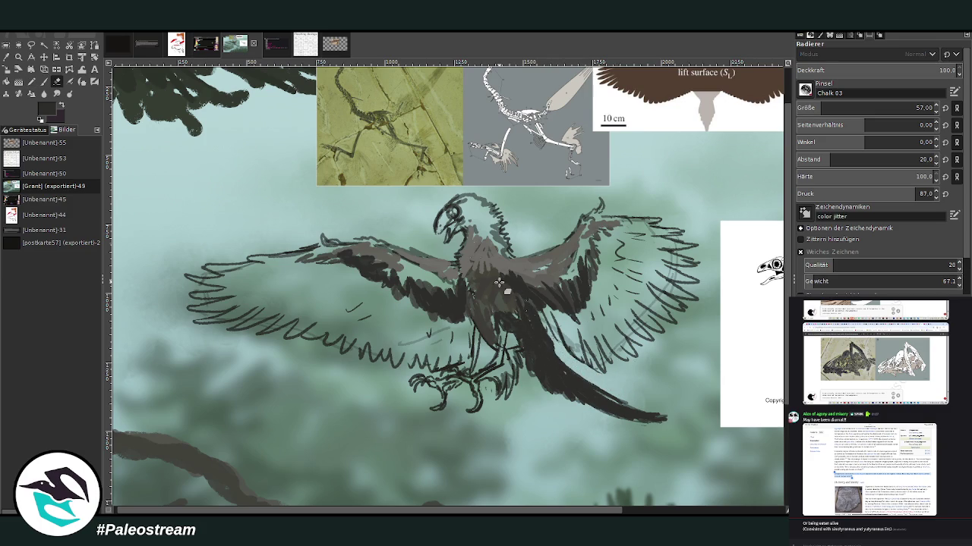
{"action": "left_click", "coordinate": [44, 81]}
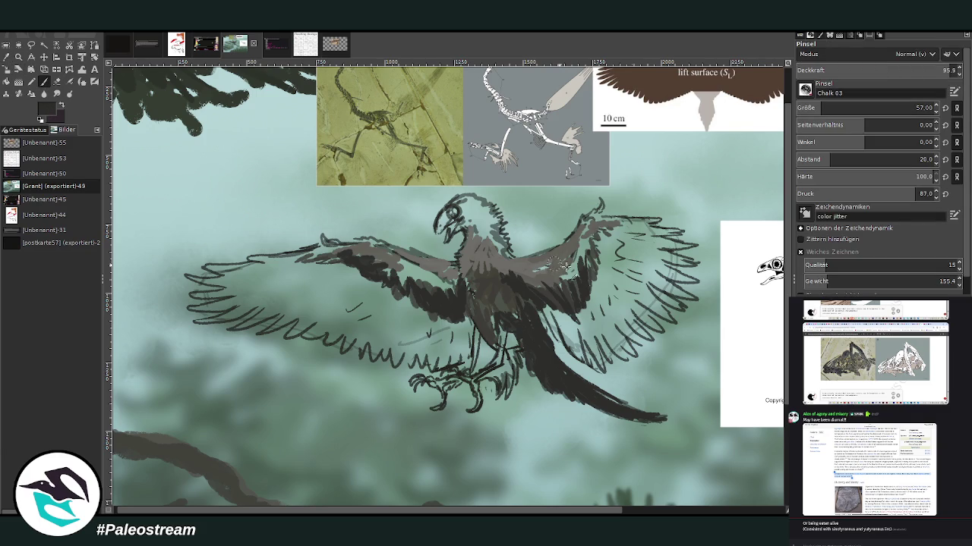
{"action": "left_click", "coordinate": [653, 390], "text": "ctrl"}
{"action": "left_click", "coordinate": [920, 70]}
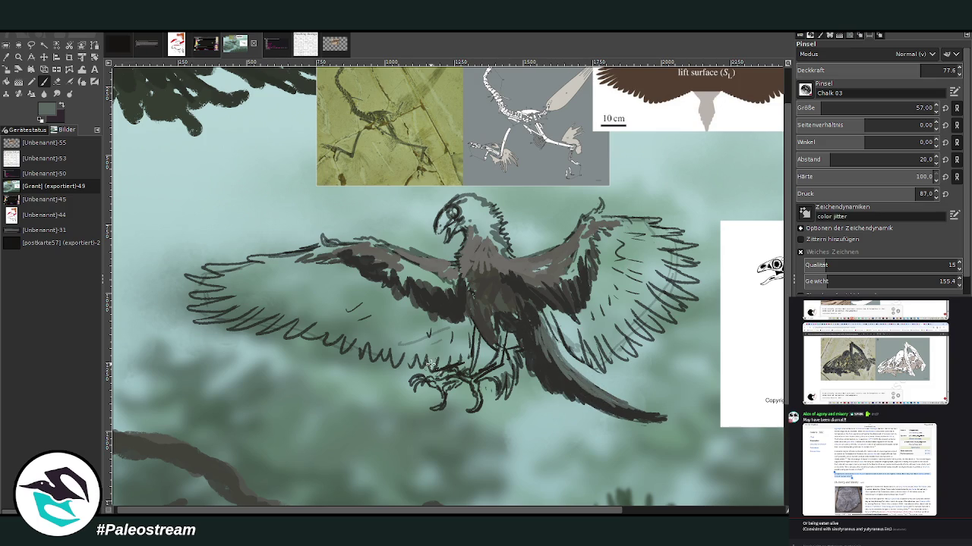
- Sample the body colour, paint the breast, and dab the chest with a size-25 brush
{"action": "key", "text": "shift+e"}
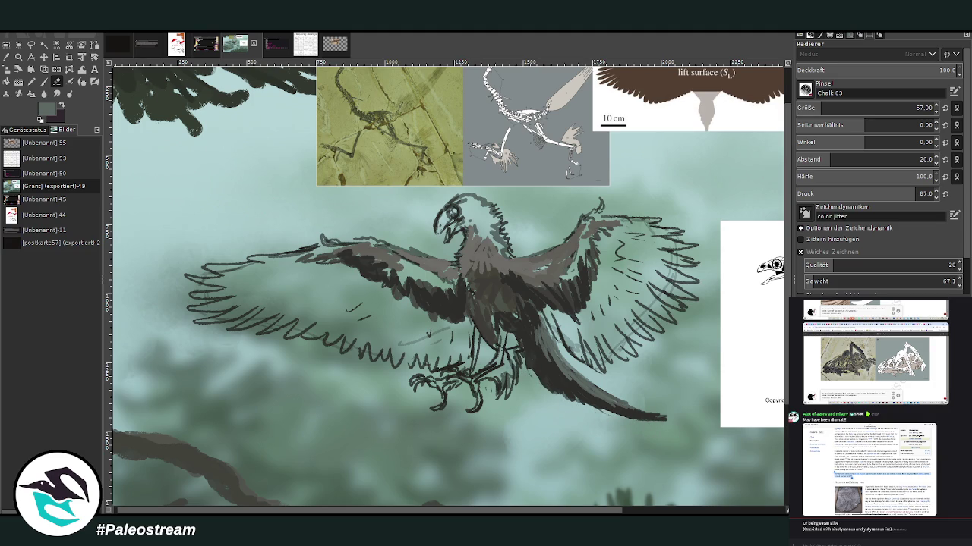
{"action": "left_click", "coordinate": [6, 58]}
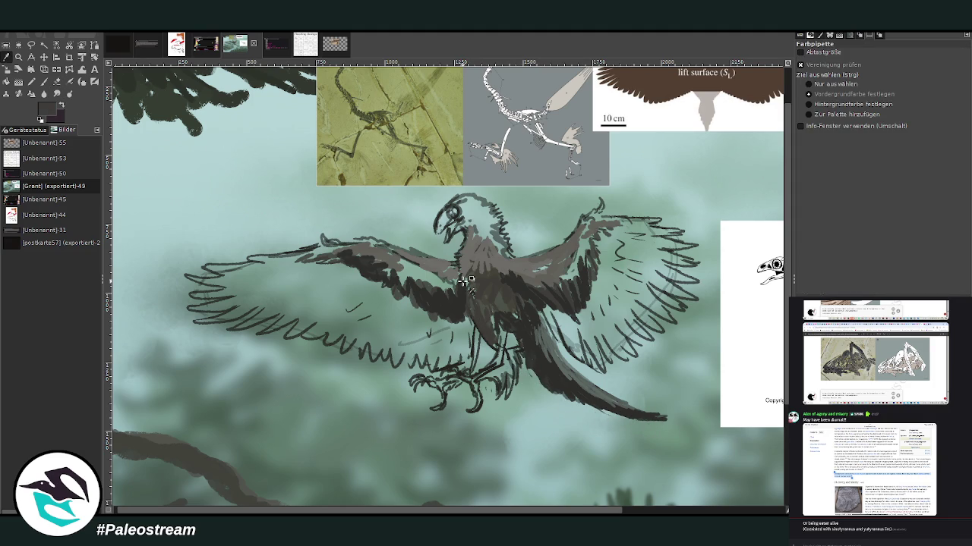
{"action": "left_click", "coordinate": [45, 82]}
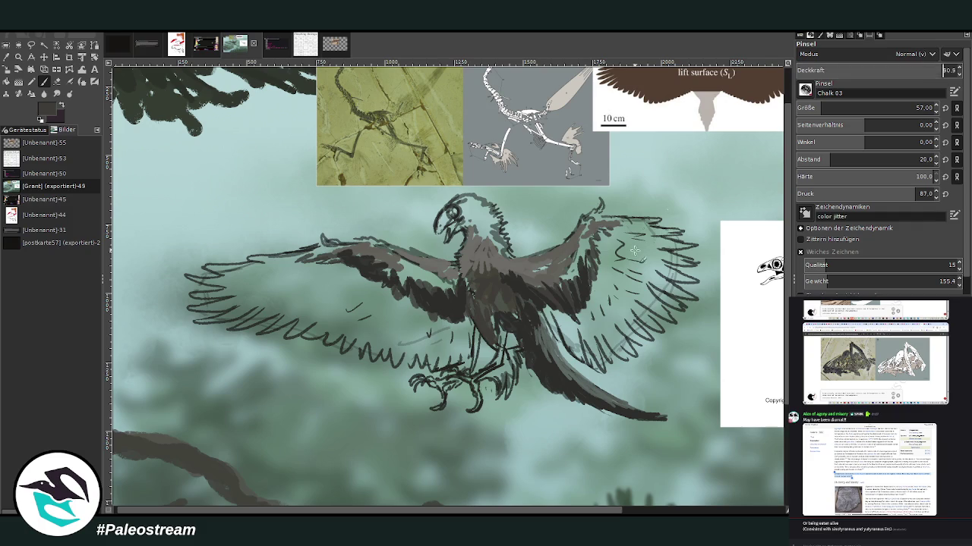
{"action": "mouse_move", "coordinate": [523, 333]}
{"action": "left_mouse_down"}
{"action": "mouse_move", "coordinate": [489, 308]}
{"action": "mouse_move", "coordinate": [501, 334]}
{"action": "mouse_move", "coordinate": [518, 307]}
{"action": "left_mouse_up"}
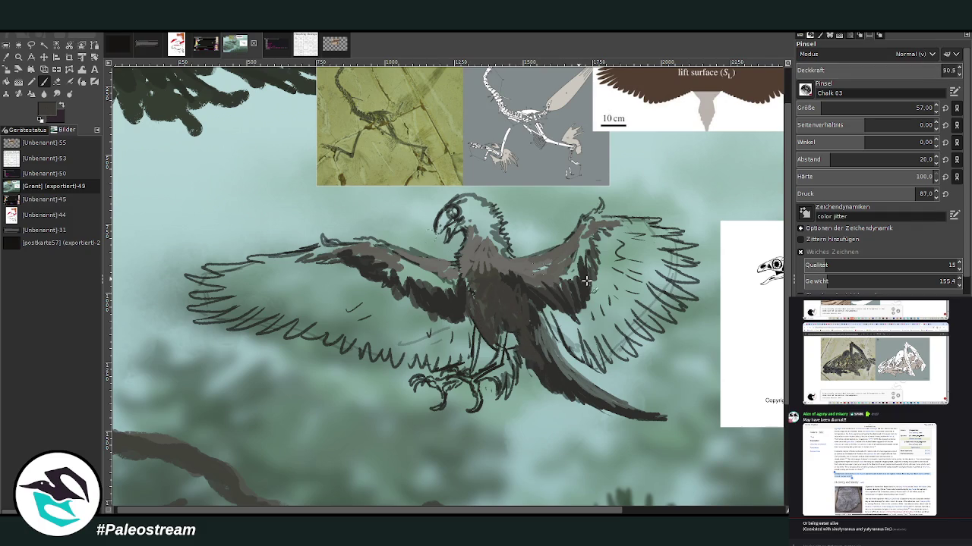
{"action": "left_click", "coordinate": [812, 106]}
{"action": "left_click_drag", "start_coordinate": [468, 262], "coordinate": [478, 259]}
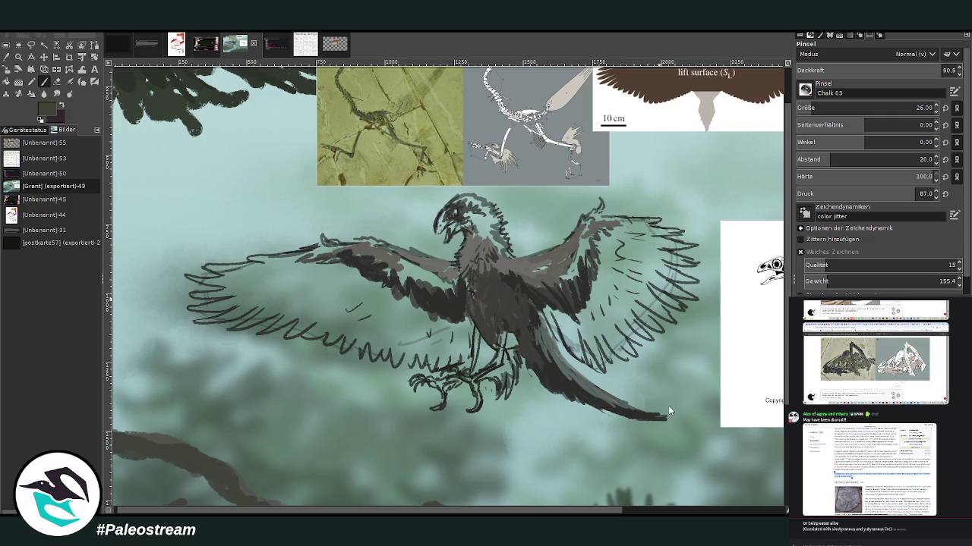
- At size 57, darken the head and crest and add a lighter grey patch
{"action": "left_click_drag", "start_coordinate": [865, 108], "coordinate": [881, 108]}
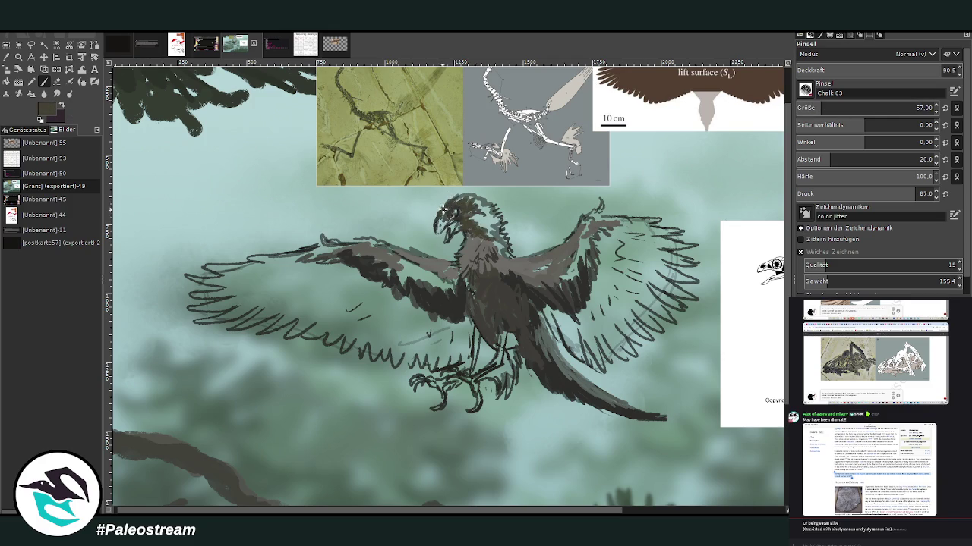
{"action": "mouse_move", "coordinate": [442, 206]}
{"action": "left_mouse_down"}
{"action": "mouse_move", "coordinate": [447, 226]}
{"action": "mouse_move", "coordinate": [466, 199]}
{"action": "mouse_move", "coordinate": [486, 204]}
{"action": "mouse_move", "coordinate": [494, 221]}
{"action": "mouse_move", "coordinate": [478, 239]}
{"action": "mouse_move", "coordinate": [467, 224]}
{"action": "left_mouse_up"}
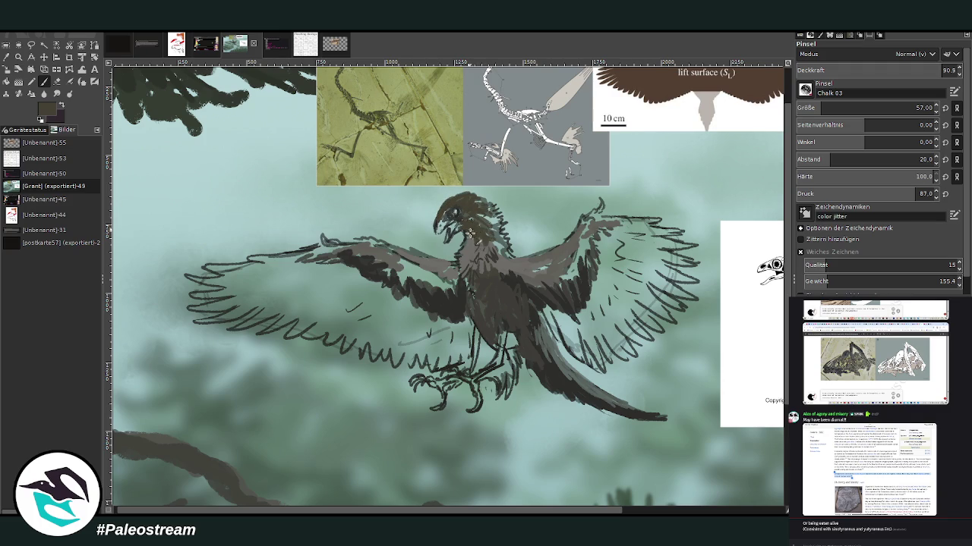
{"action": "left_click", "coordinate": [662, 401], "text": "ctrl"}
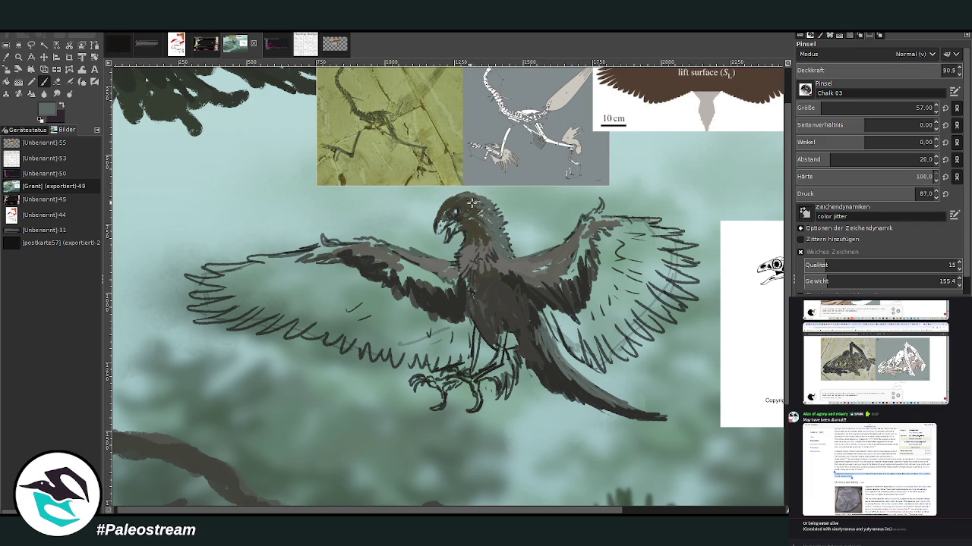
{"action": "left_click_drag", "start_coordinate": [455, 199], "coordinate": [449, 199]}
{"action": "left_click_drag", "start_coordinate": [497, 213], "coordinate": [472, 203]}
- Sample darker colours and shade the neck, chest, thigh and inner wing
{"action": "left_click", "coordinate": [661, 391], "text": "ctrl"}
{"action": "left_click", "coordinate": [655, 404], "text": "ctrl"}
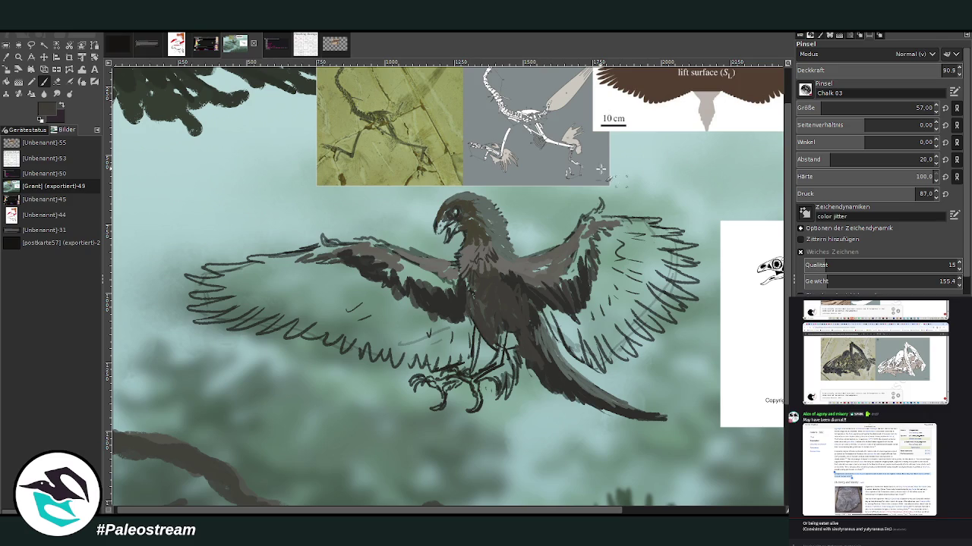
{"action": "mouse_move", "coordinate": [499, 245]}
{"action": "left_mouse_down"}
{"action": "mouse_move", "coordinate": [481, 230]}
{"action": "mouse_move", "coordinate": [458, 254]}
{"action": "left_mouse_up"}
{"action": "left_click_drag", "start_coordinate": [469, 289], "coordinate": [402, 276]}
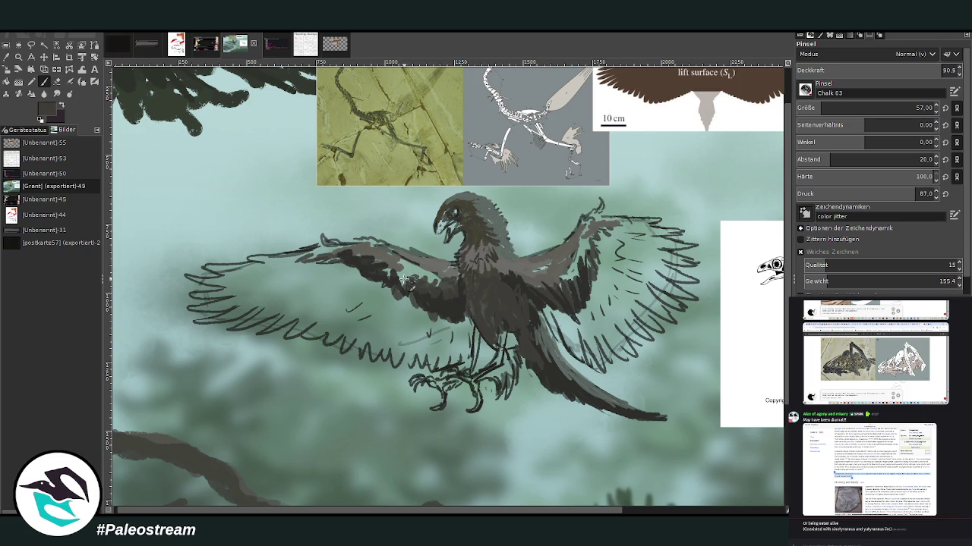
{"action": "left_click_drag", "start_coordinate": [555, 286], "coordinate": [518, 274]}
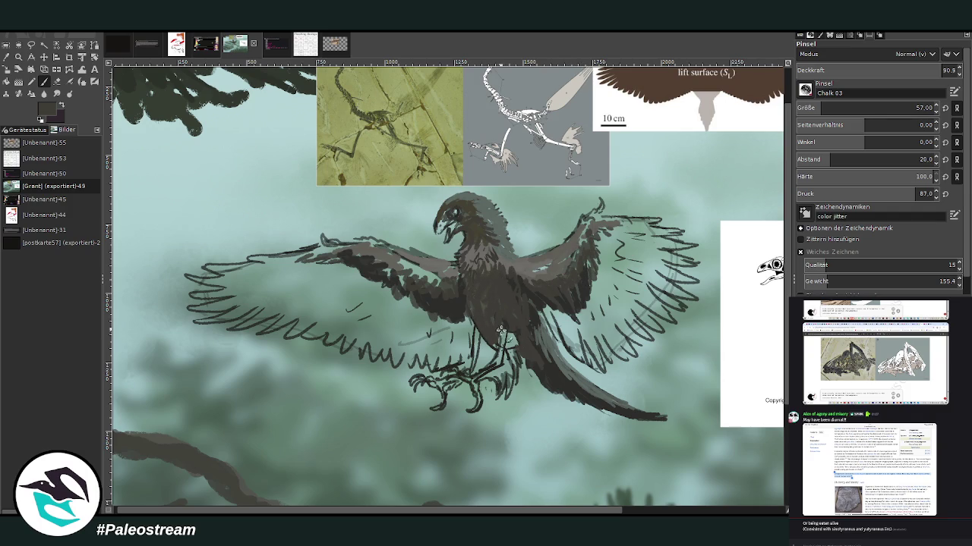
{"action": "left_click_drag", "start_coordinate": [502, 338], "coordinate": [520, 328]}
{"action": "mouse_move", "coordinate": [422, 277]}
{"action": "left_mouse_down"}
{"action": "mouse_move", "coordinate": [362, 255]}
{"action": "mouse_move", "coordinate": [308, 251]}
{"action": "left_mouse_up"}
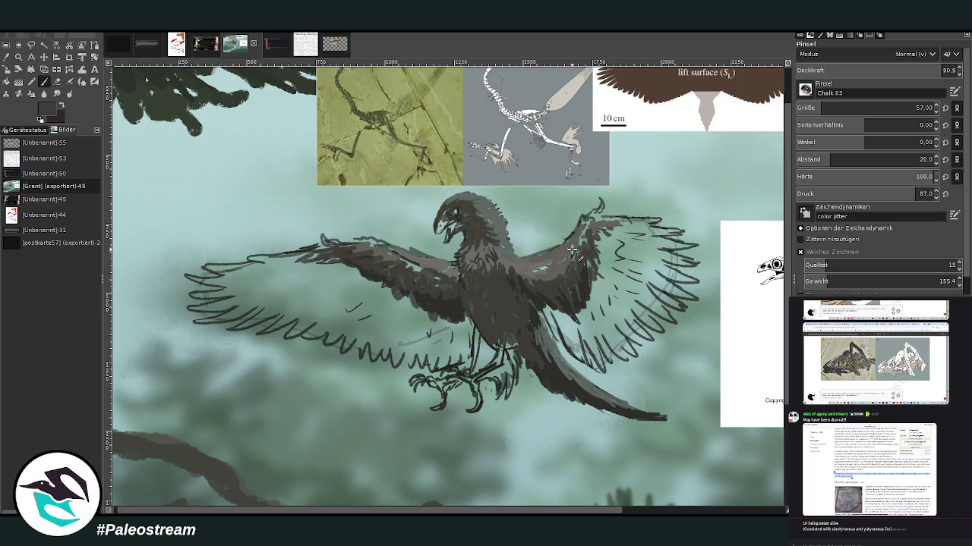
{"action": "left_click", "coordinate": [658, 422], "text": "ctrl"}
- Enlarge the brush to 113 and paint dark feathers across the right wing
{"action": "key", "text": "bracketright"}
{"action": "key", "text": "less"}
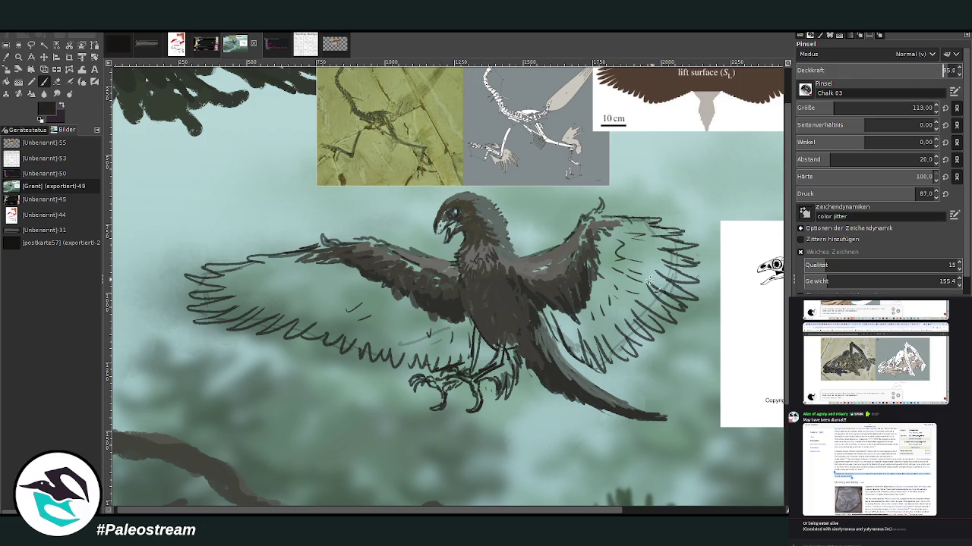
{"action": "mouse_move", "coordinate": [638, 332]}
{"action": "left_mouse_down"}
{"action": "mouse_move", "coordinate": [616, 303]}
{"action": "mouse_move", "coordinate": [628, 308]}
{"action": "left_mouse_up"}
{"action": "mouse_move", "coordinate": [672, 336]}
{"action": "left_mouse_down"}
{"action": "mouse_move", "coordinate": [624, 302]}
{"action": "mouse_move", "coordinate": [627, 292]}
{"action": "left_mouse_up"}
{"action": "left_click_drag", "start_coordinate": [681, 311], "coordinate": [644, 271]}
{"action": "left_click_drag", "start_coordinate": [682, 298], "coordinate": [637, 256]}
{"action": "left_click_drag", "start_coordinate": [694, 279], "coordinate": [635, 245]}
- Set brush spacing to 7 and feather the right wing's upper and lower areas
{"action": "left_click_drag", "start_coordinate": [826, 159], "coordinate": [806, 159]}
{"action": "mouse_move", "coordinate": [695, 267]}
{"action": "left_mouse_down"}
{"action": "mouse_move", "coordinate": [647, 252]}
{"action": "mouse_move", "coordinate": [624, 220]}
{"action": "left_mouse_up"}
{"action": "mouse_move", "coordinate": [685, 233]}
{"action": "left_mouse_down"}
{"action": "mouse_move", "coordinate": [621, 218]}
{"action": "mouse_move", "coordinate": [592, 227]}
{"action": "left_mouse_up"}
{"action": "mouse_move", "coordinate": [645, 345]}
{"action": "left_mouse_down"}
{"action": "mouse_move", "coordinate": [609, 316]}
{"action": "mouse_move", "coordinate": [604, 297]}
{"action": "left_mouse_up"}
{"action": "left_click_drag", "start_coordinate": [633, 329], "coordinate": [595, 293]}
{"action": "mouse_move", "coordinate": [639, 361]}
{"action": "left_mouse_down"}
{"action": "mouse_move", "coordinate": [597, 301]}
{"action": "mouse_move", "coordinate": [571, 289]}
{"action": "left_mouse_up"}
{"action": "mouse_move", "coordinate": [606, 367]}
{"action": "left_mouse_down"}
{"action": "mouse_move", "coordinate": [577, 304]}
{"action": "mouse_move", "coordinate": [547, 303]}
{"action": "left_mouse_up"}
- Layer dark feathers until the right wing's sketch lines and base are covered
{"action": "left_click_drag", "start_coordinate": [569, 350], "coordinate": [540, 305]}
{"action": "mouse_move", "coordinate": [612, 343]}
{"action": "left_mouse_down"}
{"action": "mouse_move", "coordinate": [584, 299]}
{"action": "mouse_move", "coordinate": [586, 278]}
{"action": "left_mouse_up"}
{"action": "mouse_move", "coordinate": [629, 306]}
{"action": "left_mouse_down"}
{"action": "mouse_move", "coordinate": [592, 278]}
{"action": "mouse_move", "coordinate": [601, 274]}
{"action": "left_mouse_up"}
{"action": "mouse_move", "coordinate": [642, 304]}
{"action": "left_mouse_down"}
{"action": "mouse_move", "coordinate": [615, 279]}
{"action": "mouse_move", "coordinate": [615, 241]}
{"action": "left_mouse_up"}
{"action": "left_click_drag", "start_coordinate": [646, 284], "coordinate": [614, 237]}
{"action": "mouse_move", "coordinate": [617, 291]}
{"action": "left_mouse_down"}
{"action": "mouse_move", "coordinate": [592, 261]}
{"action": "mouse_move", "coordinate": [590, 271]}
{"action": "left_mouse_up"}
{"action": "mouse_move", "coordinate": [608, 342]}
{"action": "left_mouse_down"}
{"action": "mouse_move", "coordinate": [594, 286]}
{"action": "mouse_move", "coordinate": [600, 231]}
{"action": "mouse_move", "coordinate": [621, 230]}
{"action": "left_mouse_up"}
{"action": "mouse_move", "coordinate": [646, 270]}
{"action": "left_mouse_down"}
{"action": "mouse_move", "coordinate": [601, 228]}
{"action": "mouse_move", "coordinate": [618, 230]}
{"action": "mouse_move", "coordinate": [611, 225]}
{"action": "left_mouse_up"}
{"action": "mouse_move", "coordinate": [612, 258]}
{"action": "left_mouse_down"}
{"action": "mouse_move", "coordinate": [589, 282]}
{"action": "mouse_move", "coordinate": [584, 262]}
{"action": "left_mouse_up"}
{"action": "mouse_move", "coordinate": [578, 334]}
{"action": "left_mouse_down"}
{"action": "mouse_move", "coordinate": [568, 353]}
{"action": "mouse_move", "coordinate": [569, 315]}
{"action": "left_mouse_up"}
{"action": "mouse_move", "coordinate": [600, 250]}
{"action": "left_mouse_down"}
{"action": "mouse_move", "coordinate": [623, 227]}
{"action": "mouse_move", "coordinate": [611, 221]}
{"action": "left_mouse_up"}
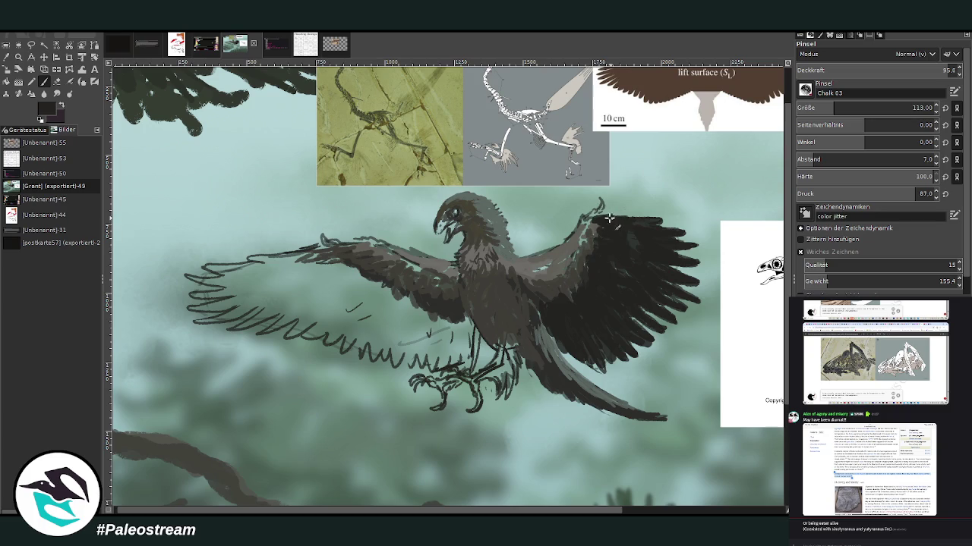
- Darken the left wing's leading edge and fill the wingtip into a solid dark mass
{"action": "mouse_move", "coordinate": [319, 263]}
{"action": "left_mouse_down"}
{"action": "mouse_move", "coordinate": [255, 257]}
{"action": "mouse_move", "coordinate": [267, 263]}
{"action": "mouse_move", "coordinate": [218, 274]}
{"action": "mouse_move", "coordinate": [268, 278]}
{"action": "mouse_move", "coordinate": [333, 255]}
{"action": "left_mouse_up"}
{"action": "mouse_move", "coordinate": [211, 268]}
{"action": "left_mouse_down"}
{"action": "mouse_move", "coordinate": [334, 253]}
{"action": "mouse_move", "coordinate": [225, 282]}
{"action": "mouse_move", "coordinate": [244, 297]}
{"action": "mouse_move", "coordinate": [285, 274]}
{"action": "left_mouse_up"}
{"action": "mouse_move", "coordinate": [202, 306]}
{"action": "left_mouse_down"}
{"action": "mouse_move", "coordinate": [261, 296]}
{"action": "mouse_move", "coordinate": [216, 310]}
{"action": "left_mouse_up"}
{"action": "mouse_move", "coordinate": [267, 292]}
{"action": "left_mouse_down"}
{"action": "mouse_move", "coordinate": [184, 299]}
{"action": "mouse_move", "coordinate": [194, 283]}
{"action": "mouse_move", "coordinate": [282, 271]}
{"action": "left_mouse_up"}
{"action": "mouse_move", "coordinate": [214, 317]}
{"action": "left_mouse_down"}
{"action": "mouse_move", "coordinate": [271, 298]}
{"action": "mouse_move", "coordinate": [220, 325]}
{"action": "mouse_move", "coordinate": [255, 304]}
{"action": "mouse_move", "coordinate": [243, 324]}
{"action": "mouse_move", "coordinate": [297, 296]}
{"action": "left_mouse_up"}
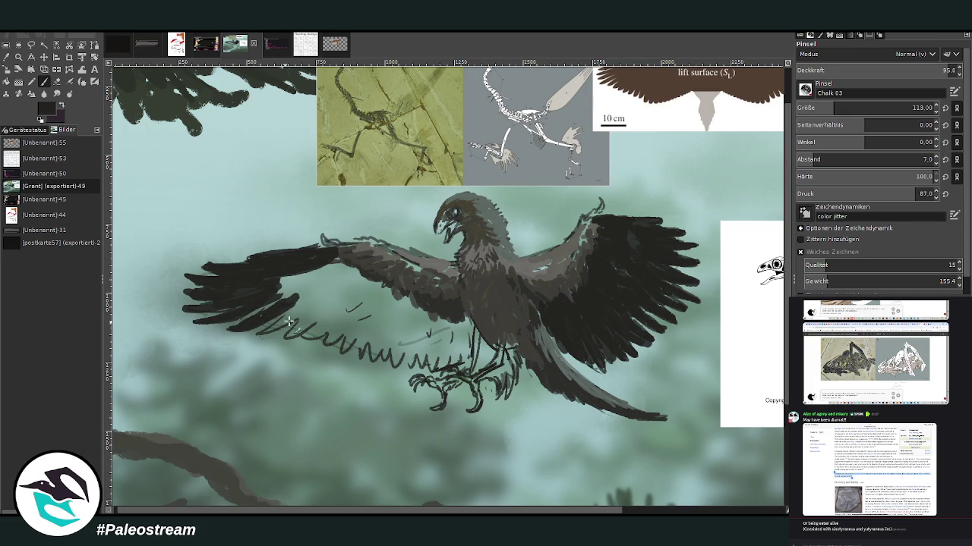
{"action": "mouse_move", "coordinate": [279, 329]}
{"action": "left_mouse_down"}
{"action": "mouse_move", "coordinate": [314, 300]}
{"action": "mouse_move", "coordinate": [328, 302]}
{"action": "mouse_move", "coordinate": [307, 338]}
{"action": "mouse_move", "coordinate": [351, 314]}
{"action": "left_mouse_up"}
- Feather the left wing's lower edge and the inner wing near the body
{"action": "mouse_move", "coordinate": [335, 352]}
{"action": "left_mouse_down"}
{"action": "mouse_move", "coordinate": [356, 319]}
{"action": "mouse_move", "coordinate": [373, 350]}
{"action": "mouse_move", "coordinate": [389, 327]}
{"action": "left_mouse_up"}
{"action": "mouse_move", "coordinate": [391, 365]}
{"action": "left_mouse_down"}
{"action": "mouse_move", "coordinate": [408, 331]}
{"action": "mouse_move", "coordinate": [431, 339]}
{"action": "mouse_move", "coordinate": [448, 369]}
{"action": "mouse_move", "coordinate": [470, 341]}
{"action": "mouse_move", "coordinate": [455, 307]}
{"action": "mouse_move", "coordinate": [424, 311]}
{"action": "mouse_move", "coordinate": [456, 357]}
{"action": "mouse_move", "coordinate": [418, 312]}
{"action": "mouse_move", "coordinate": [365, 334]}
{"action": "mouse_move", "coordinate": [366, 287]}
{"action": "mouse_move", "coordinate": [304, 312]}
{"action": "left_mouse_up"}
{"action": "mouse_move", "coordinate": [341, 282]}
{"action": "left_mouse_down"}
{"action": "mouse_move", "coordinate": [311, 334]}
{"action": "mouse_move", "coordinate": [258, 313]}
{"action": "left_mouse_up"}
{"action": "mouse_move", "coordinate": [355, 353]}
{"action": "left_mouse_down"}
{"action": "mouse_move", "coordinate": [383, 350]}
{"action": "mouse_move", "coordinate": [413, 304]}
{"action": "mouse_move", "coordinate": [375, 296]}
{"action": "mouse_move", "coordinate": [338, 304]}
{"action": "mouse_move", "coordinate": [288, 281]}
{"action": "mouse_move", "coordinate": [315, 268]}
{"action": "mouse_move", "coordinate": [355, 289]}
{"action": "mouse_move", "coordinate": [363, 281]}
{"action": "mouse_move", "coordinate": [304, 282]}
{"action": "mouse_move", "coordinate": [298, 296]}
{"action": "left_mouse_up"}
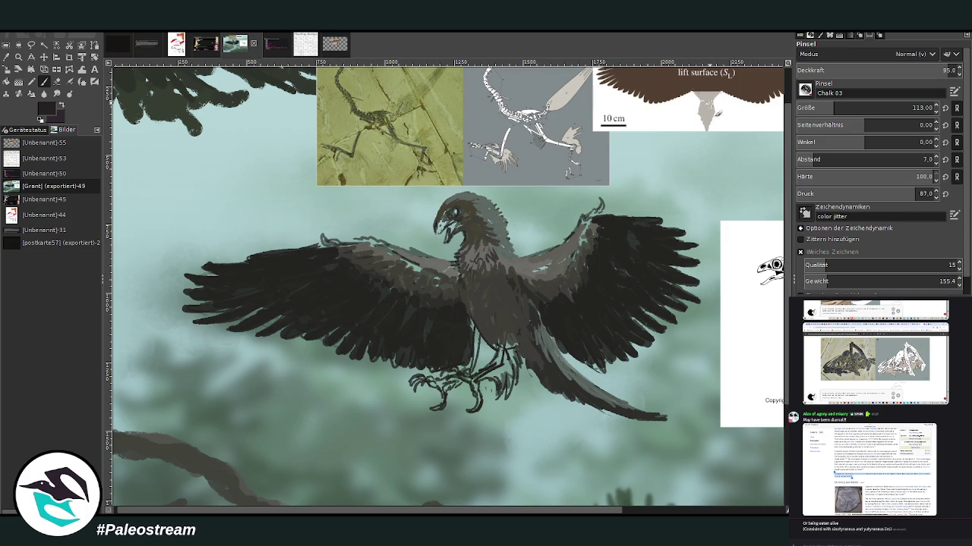
{"action": "mouse_move", "coordinate": [402, 302]}
{"action": "left_mouse_down"}
{"action": "mouse_move", "coordinate": [423, 341]}
{"action": "mouse_move", "coordinate": [382, 289]}
{"action": "mouse_move", "coordinate": [312, 281]}
{"action": "left_mouse_up"}
{"action": "left_click_drag", "start_coordinate": [475, 514], "coordinate": [549, 514]}
- Lighten the tail tip with the eraser and darken around the legs and feet
{"action": "key", "text": "shift+e"}
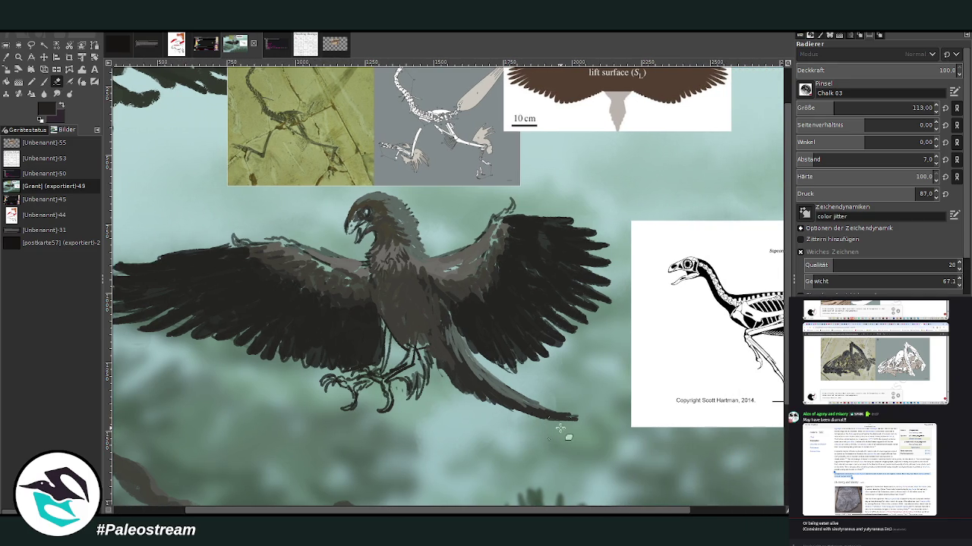
{"action": "left_click_drag", "start_coordinate": [561, 429], "coordinate": [574, 428]}
{"action": "left_click", "coordinate": [44, 81]}
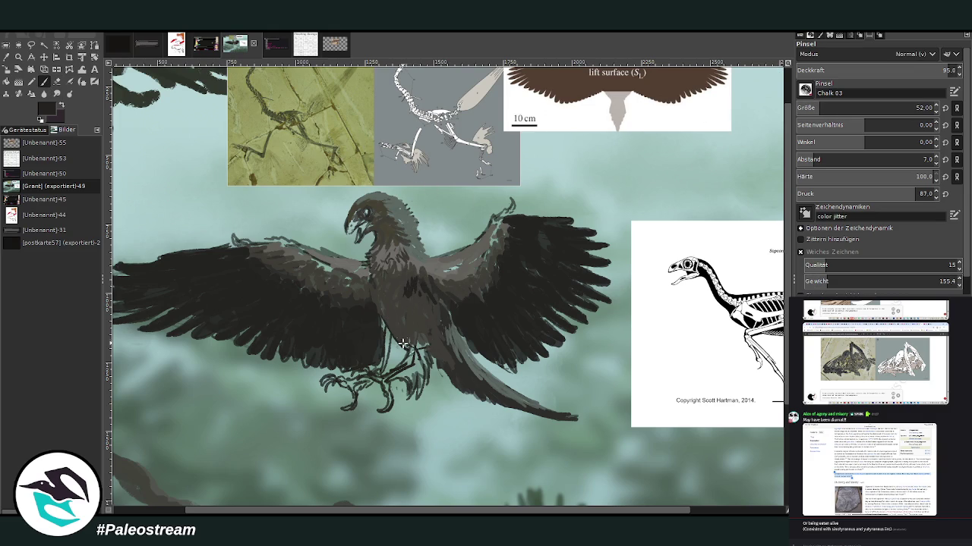
{"action": "mouse_move", "coordinate": [416, 356]}
{"action": "left_mouse_down"}
{"action": "mouse_move", "coordinate": [414, 326]}
{"action": "mouse_move", "coordinate": [412, 398]}
{"action": "mouse_move", "coordinate": [432, 338]}
{"action": "left_mouse_up"}
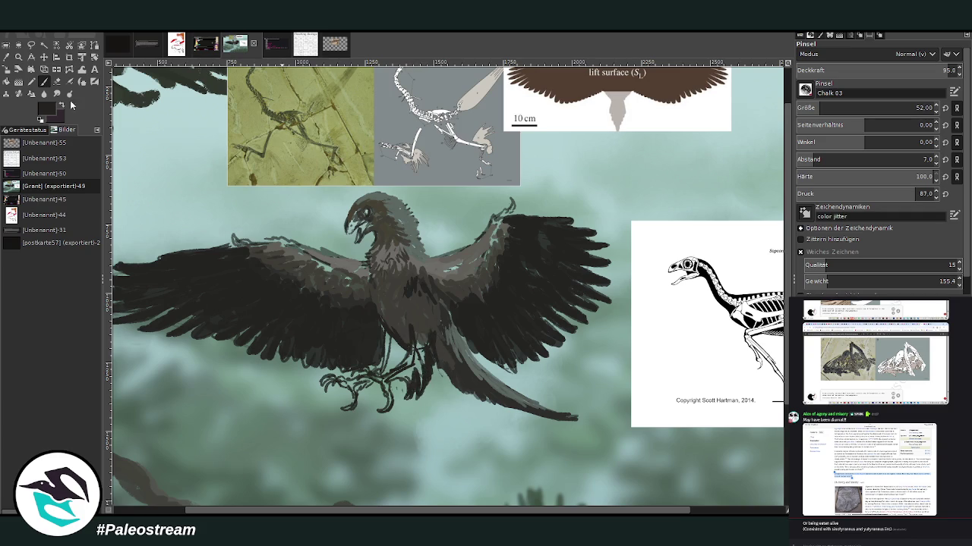
- Sample a light grey-green and stroke highlights along the left wing edge and shoulder
{"action": "left_click", "coordinate": [650, 414], "text": "ctrl"}
{"action": "left_click", "coordinate": [665, 391], "text": "ctrl"}
{"action": "mouse_move", "coordinate": [346, 260]}
{"action": "left_mouse_down"}
{"action": "mouse_move", "coordinate": [363, 272]}
{"action": "mouse_move", "coordinate": [252, 241]}
{"action": "left_mouse_up"}
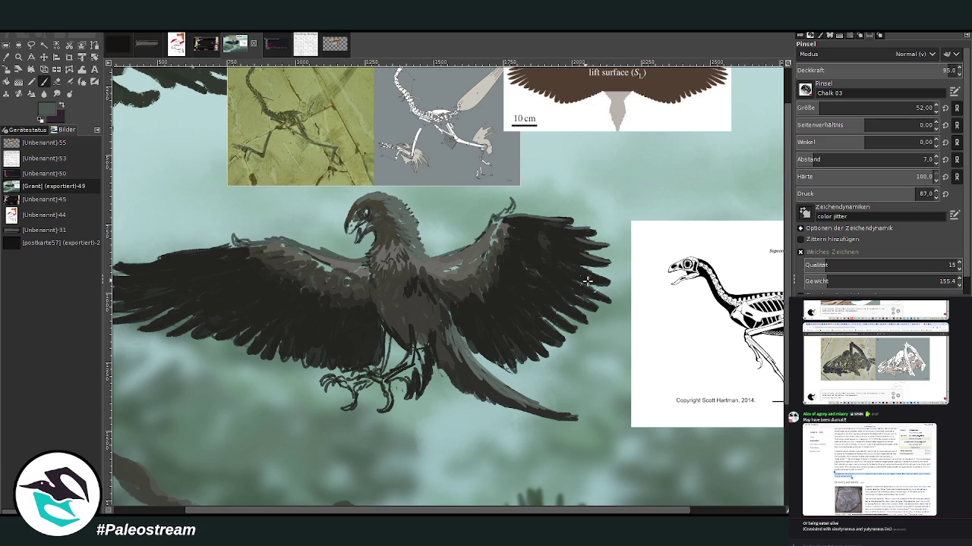
{"action": "left_click_drag", "start_coordinate": [227, 248], "coordinate": [150, 258]}
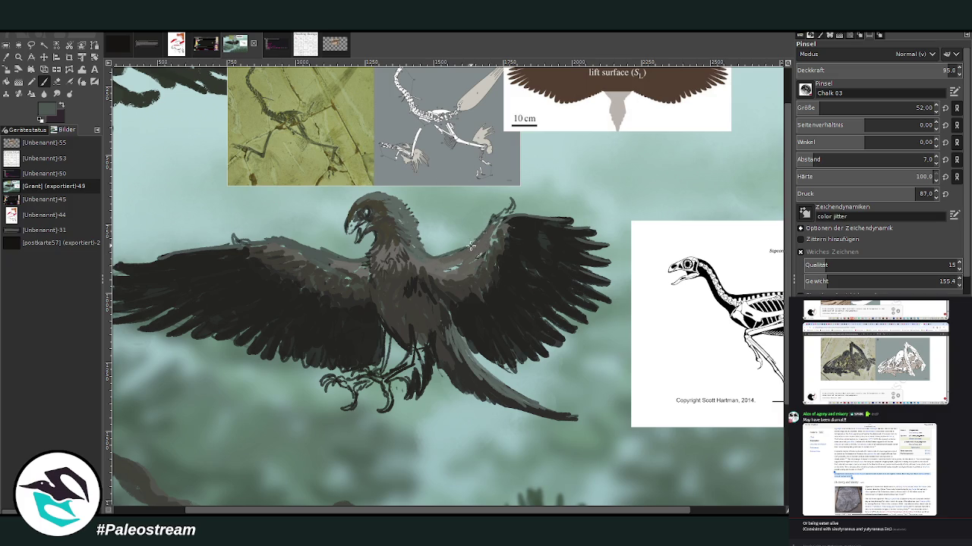
{"action": "left_click", "coordinate": [57, 81]}
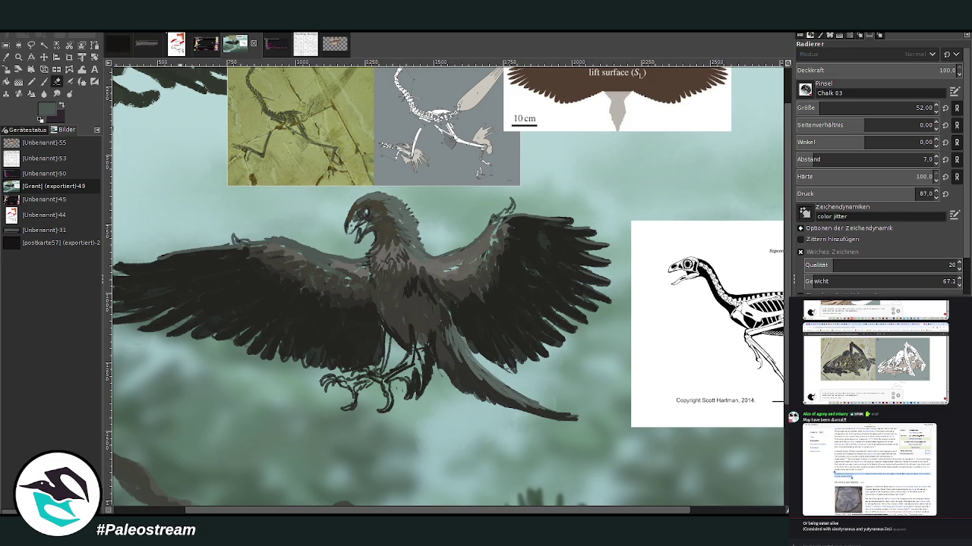
- At about 66 opacity, blend over the shoulder highlights and left wing's light outline
{"action": "left_click", "coordinate": [44, 81]}
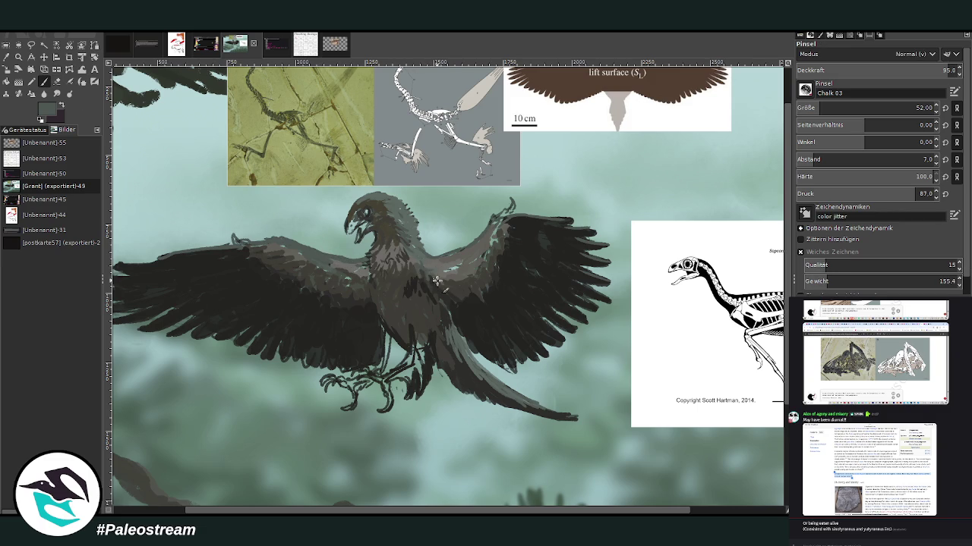
{"action": "left_click", "coordinate": [901, 70]}
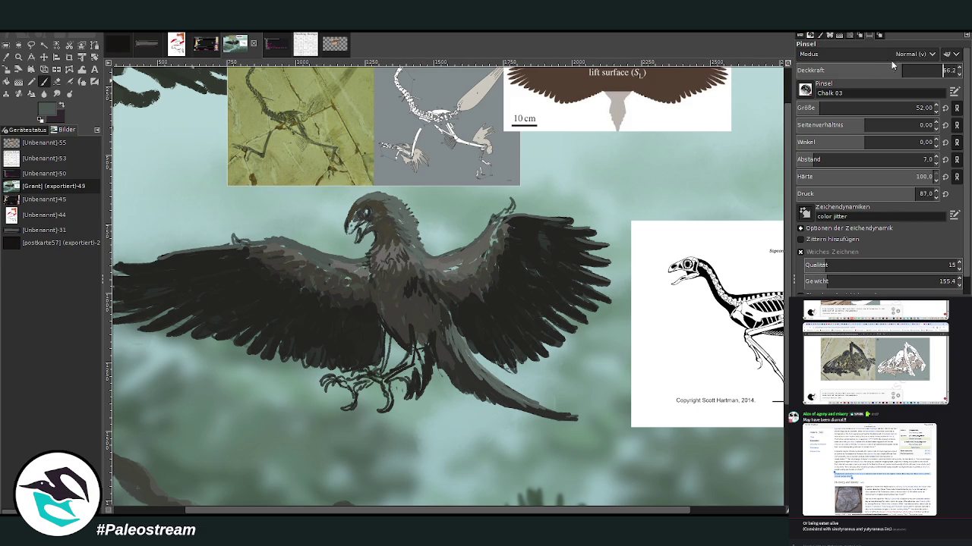
{"action": "mouse_move", "coordinate": [457, 269]}
{"action": "left_mouse_down"}
{"action": "mouse_move", "coordinate": [486, 258]}
{"action": "mouse_move", "coordinate": [498, 225]}
{"action": "mouse_move", "coordinate": [490, 228]}
{"action": "left_mouse_up"}
{"action": "left_click_drag", "start_coordinate": [258, 240], "coordinate": [234, 238]}
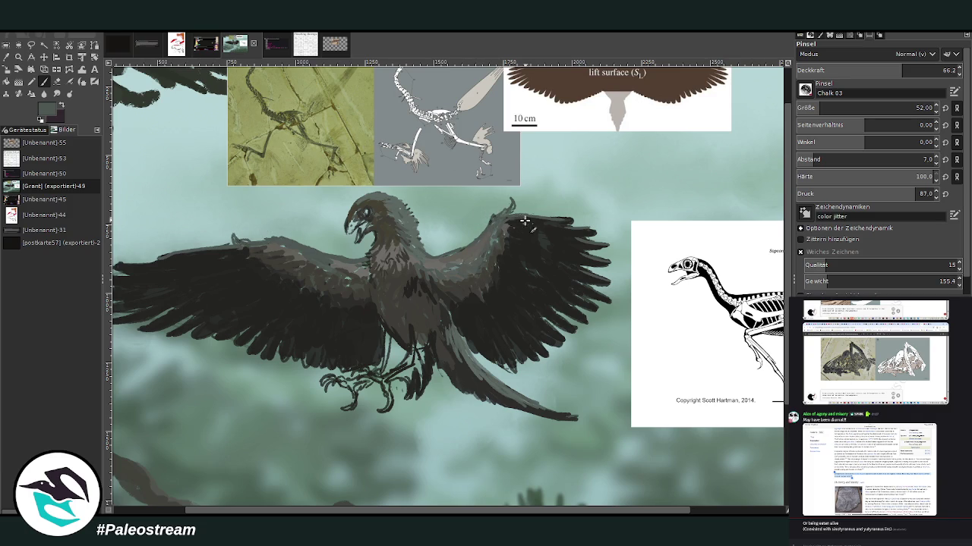
- At 47.9 opacity, add faint chalk texture to the right wing feathers and chest
{"action": "left_click_drag", "start_coordinate": [854, 71], "coordinate": [874, 70]}
{"action": "left_click", "coordinate": [874, 70]}
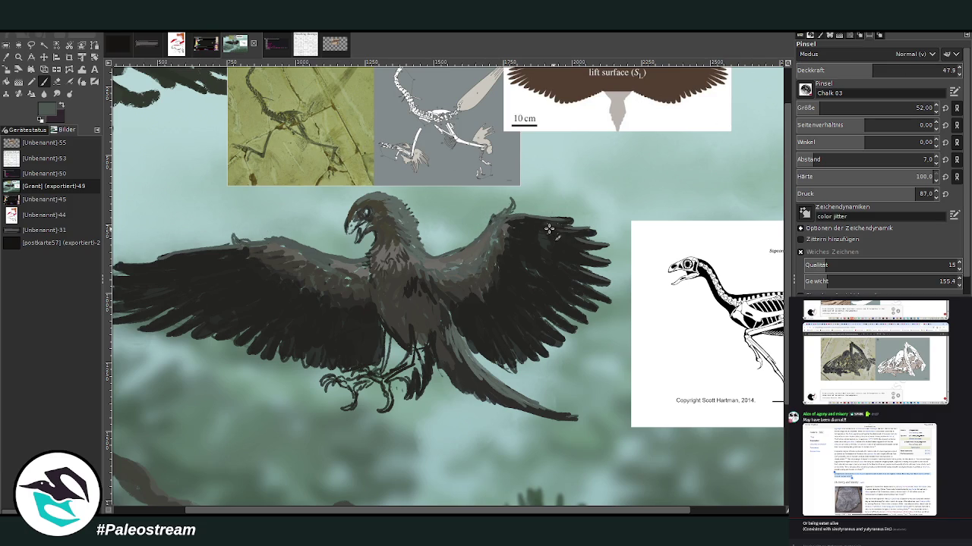
{"action": "left_click_drag", "start_coordinate": [520, 250], "coordinate": [534, 280]}
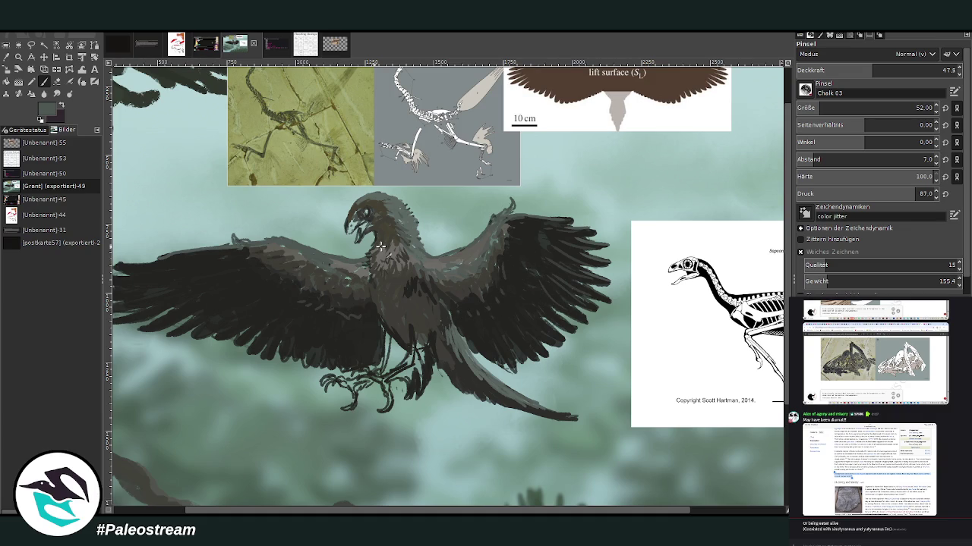
{"action": "left_click_drag", "start_coordinate": [372, 296], "coordinate": [414, 276]}
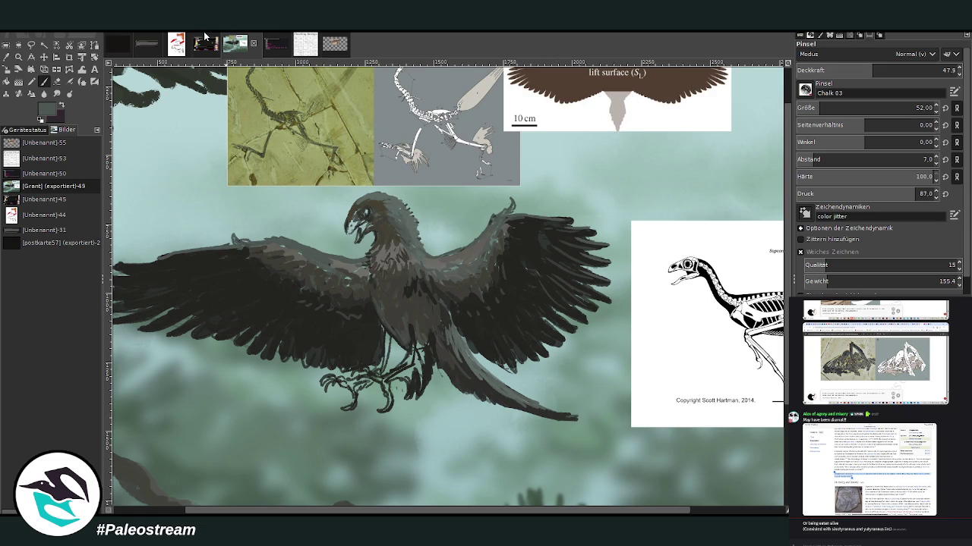
- Swap to the darker colour at 76.0 opacity and darken the right wing's top edge and feather tips
{"action": "key", "text": "x"}
{"action": "left_click", "coordinate": [894, 68]}
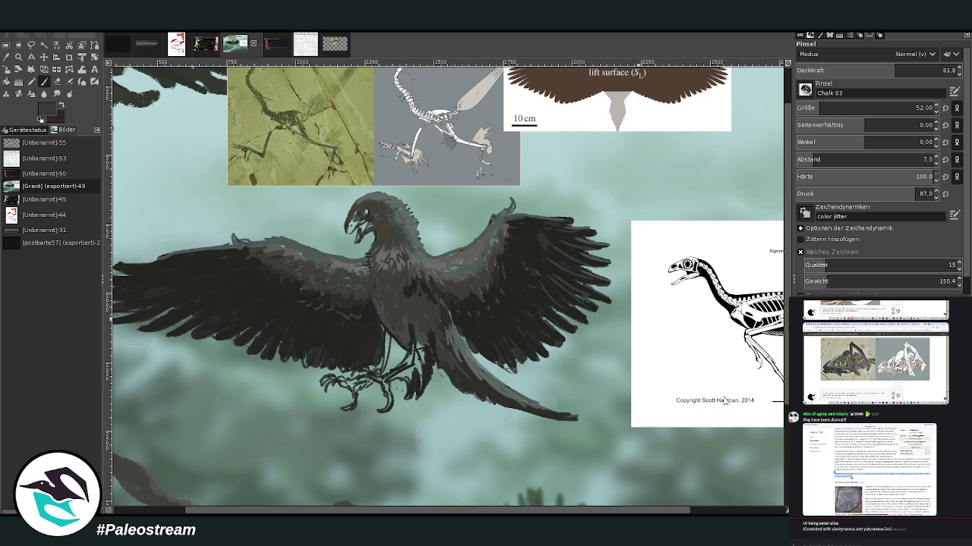
{"action": "left_click", "coordinate": [919, 70]}
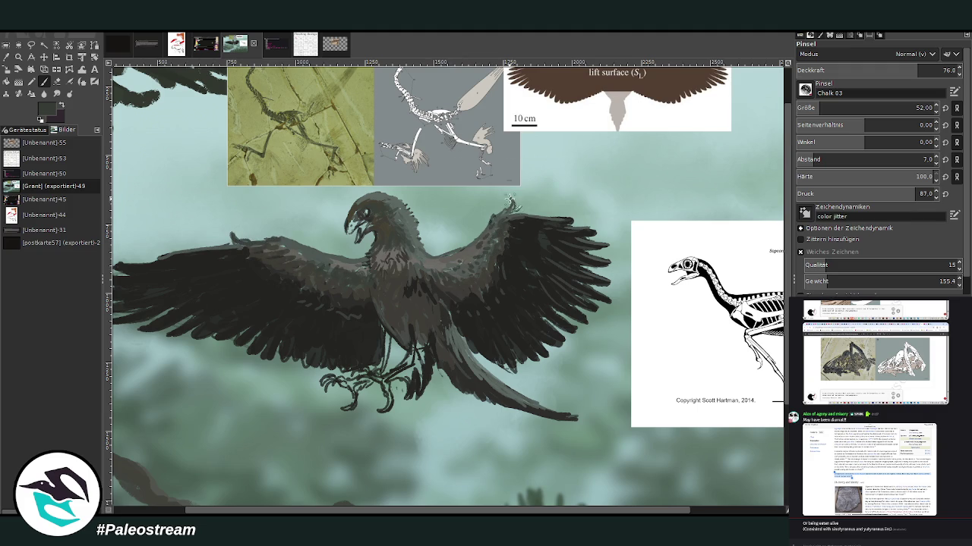
{"action": "left_click_drag", "start_coordinate": [515, 219], "coordinate": [505, 219]}
{"action": "left_click_drag", "start_coordinate": [574, 234], "coordinate": [592, 247]}
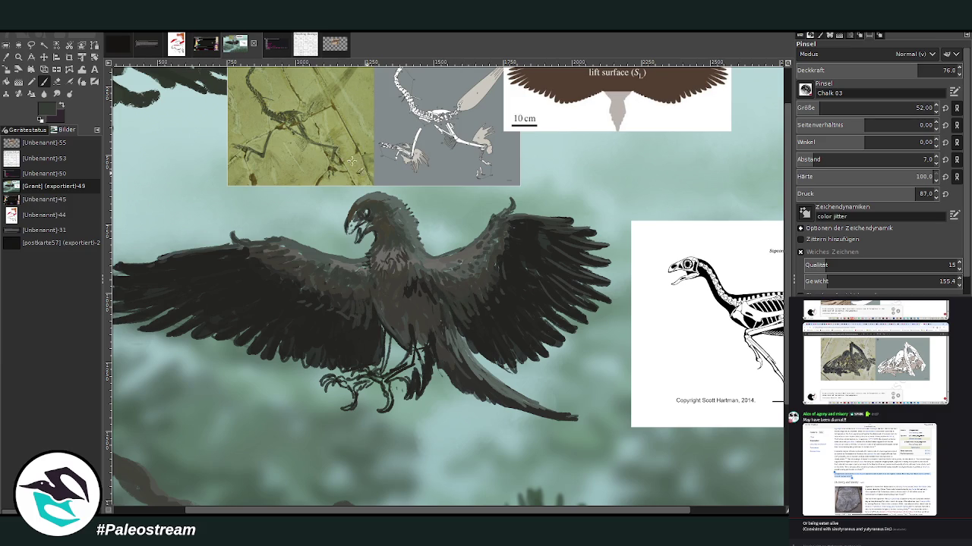
- Sample colours from the painting to dab near the eye and stroke the tail feather
{"action": "left_click", "coordinate": [9, 63]}
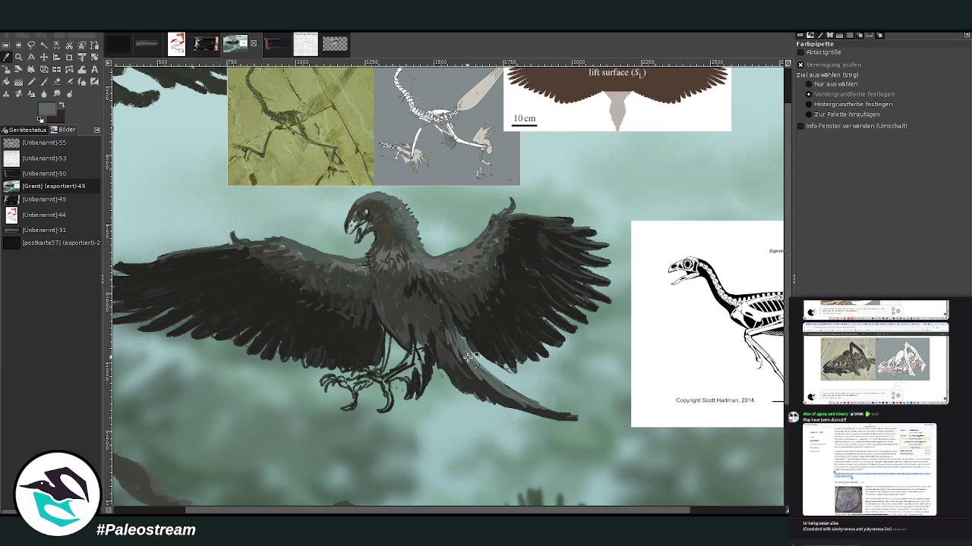
{"action": "left_click", "coordinate": [43, 81]}
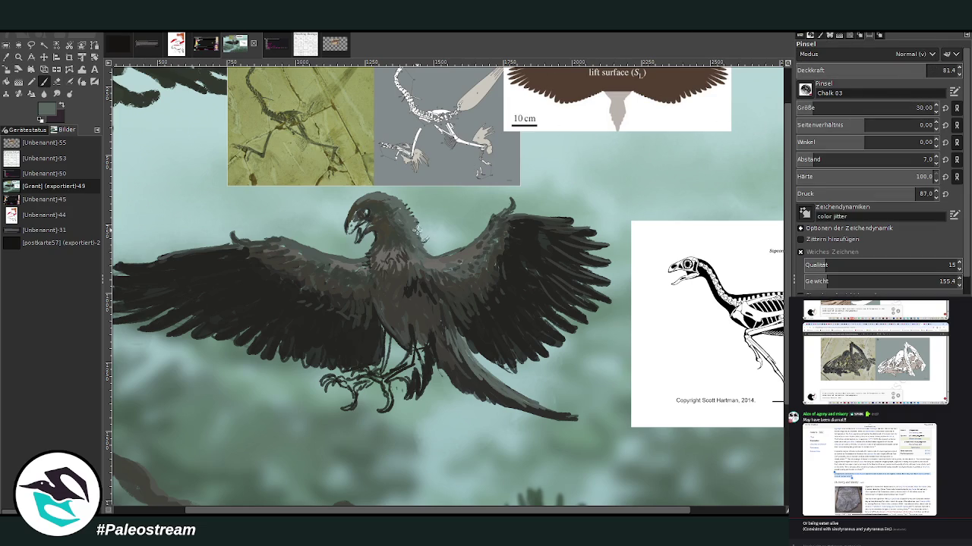
{"action": "left_click", "coordinate": [365, 206]}
{"action": "left_click", "coordinate": [621, 340], "text": "ctrl"}
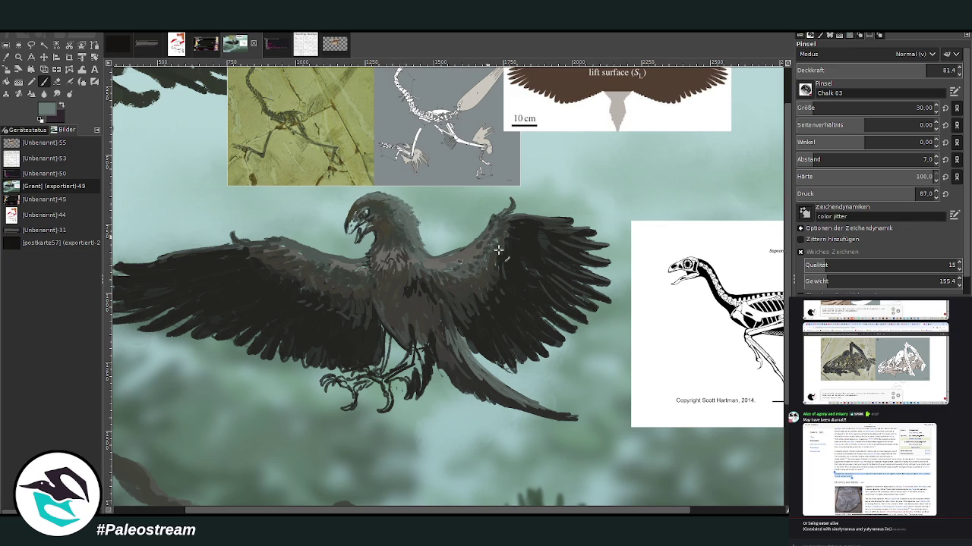
{"action": "left_click_drag", "start_coordinate": [560, 413], "coordinate": [475, 364]}
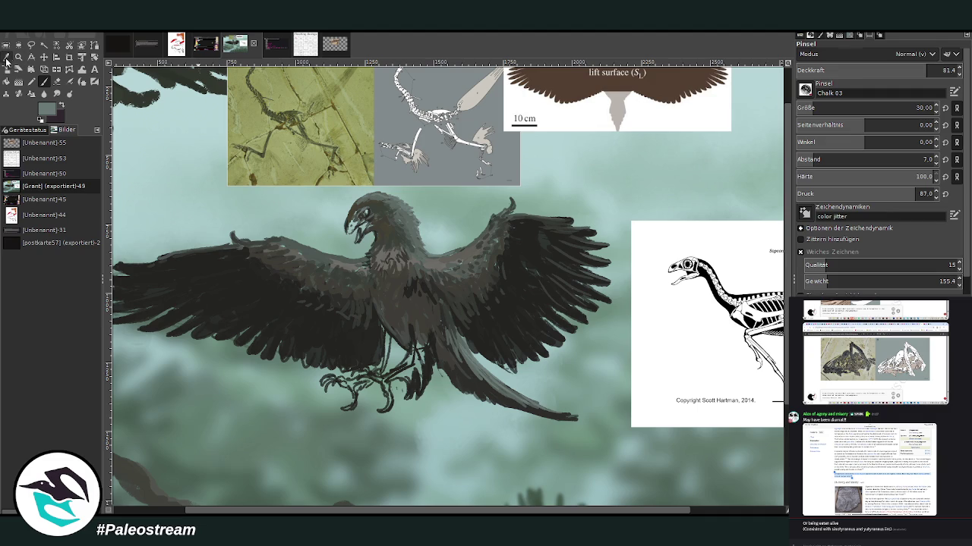
{"action": "left_click", "coordinate": [6, 57]}
{"action": "left_click", "coordinate": [464, 287]}
- Softly shade the wing shoulder and chest with a size-146 brush at 22.1 opacity
{"action": "key", "text": "p"}
{"action": "left_click_drag", "start_coordinate": [819, 108], "coordinate": [838, 107]}
{"action": "left_click_drag", "start_coordinate": [922, 69], "coordinate": [834, 70]}
{"action": "mouse_move", "coordinate": [485, 258]}
{"action": "left_mouse_down"}
{"action": "mouse_move", "coordinate": [482, 277]}
{"action": "mouse_move", "coordinate": [406, 277]}
{"action": "mouse_move", "coordinate": [403, 312]}
{"action": "left_mouse_up"}
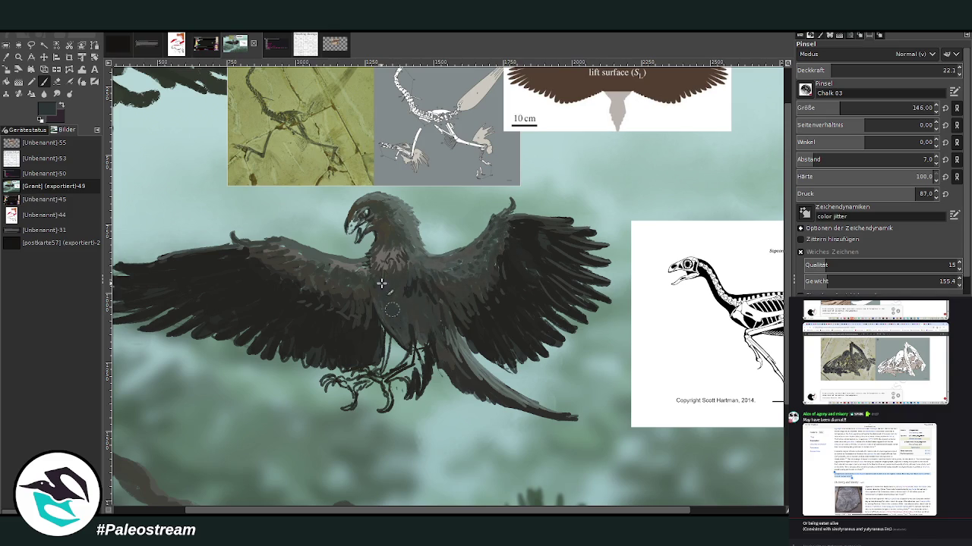
{"action": "mouse_move", "coordinate": [404, 312]}
{"action": "left_mouse_down"}
{"action": "mouse_move", "coordinate": [371, 271]}
{"action": "mouse_move", "coordinate": [278, 264]}
{"action": "mouse_move", "coordinate": [290, 252]}
{"action": "left_mouse_up"}
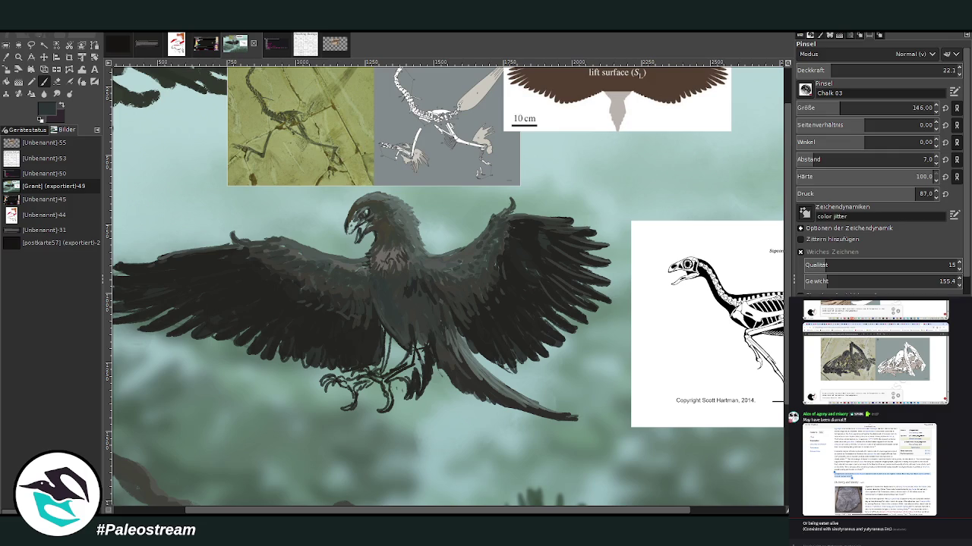
- Sample a grey from the painting and stroke the chest at size 33, opacity 53.3
{"action": "key", "text": "o"}
{"action": "left_click", "coordinate": [375, 236]}
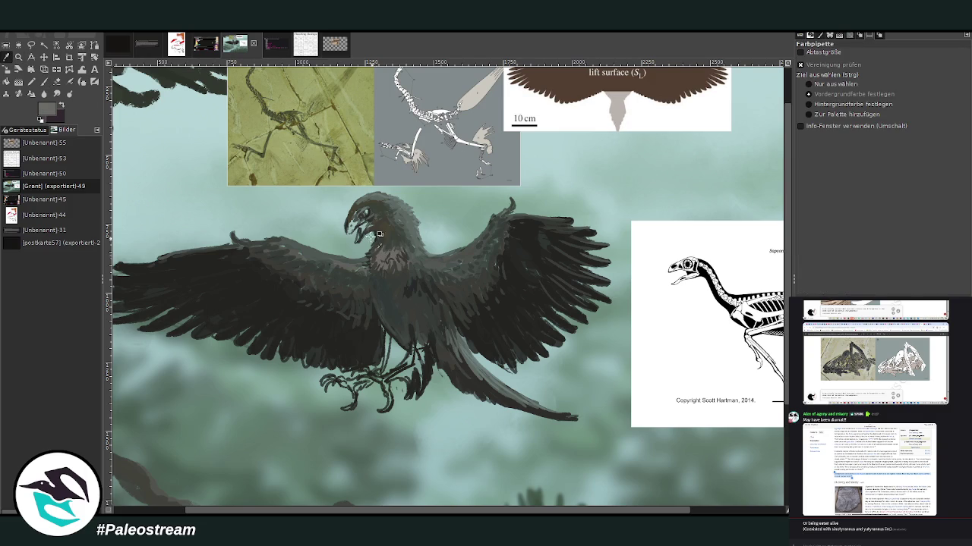
{"action": "left_click", "coordinate": [44, 81]}
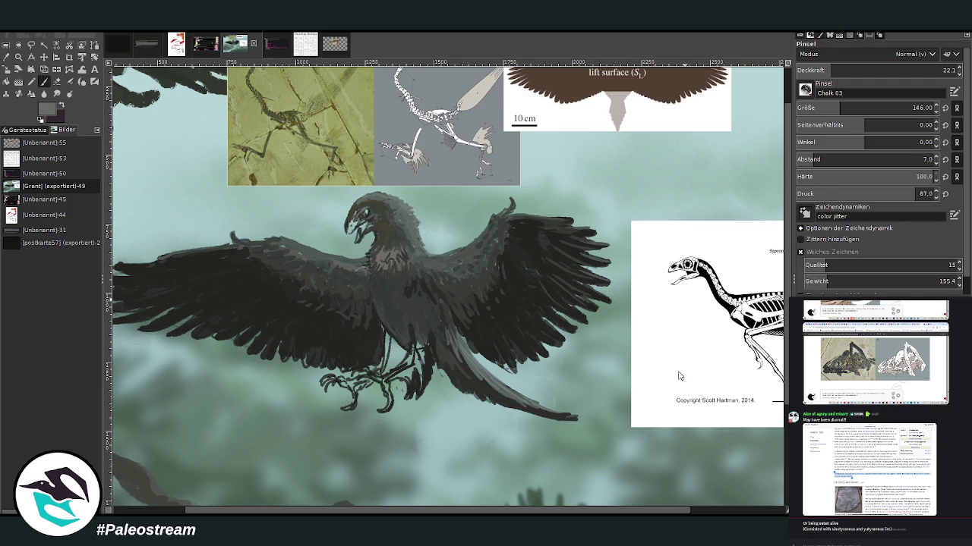
{"action": "key", "text": "bracketleft"}
{"action": "key", "text": "bracketleft"}
{"action": "key", "text": "bracketleft"}
{"action": "key", "text": "greater"}
{"action": "key", "text": "greater"}
{"action": "key", "text": "greater"}
{"action": "mouse_move", "coordinate": [417, 258]}
{"action": "left_mouse_down"}
{"action": "mouse_move", "coordinate": [394, 260]}
{"action": "mouse_move", "coordinate": [419, 257]}
{"action": "left_mouse_up"}
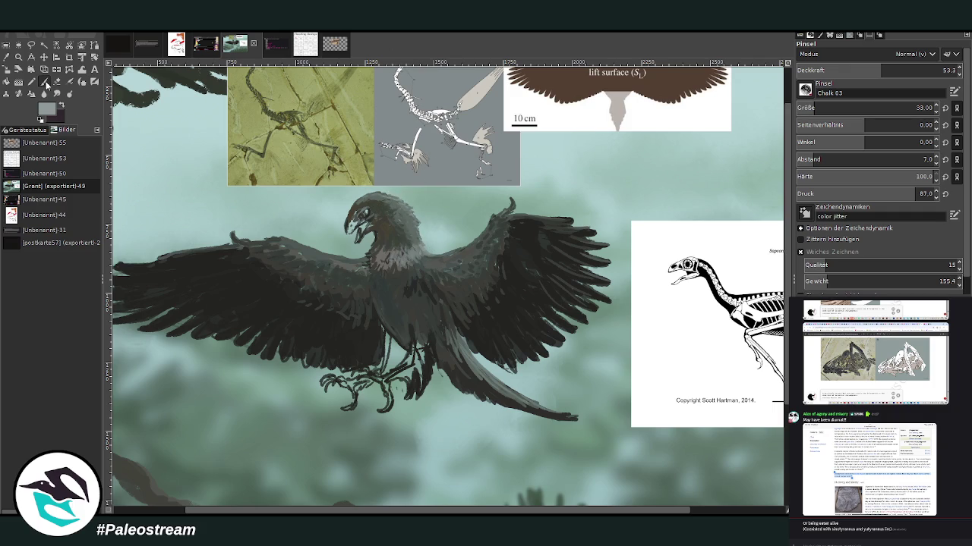
- Raise brush opacity to 80.8 and paint grey strokes over the bird's legs and feet
{"action": "left_click", "coordinate": [921, 68]}
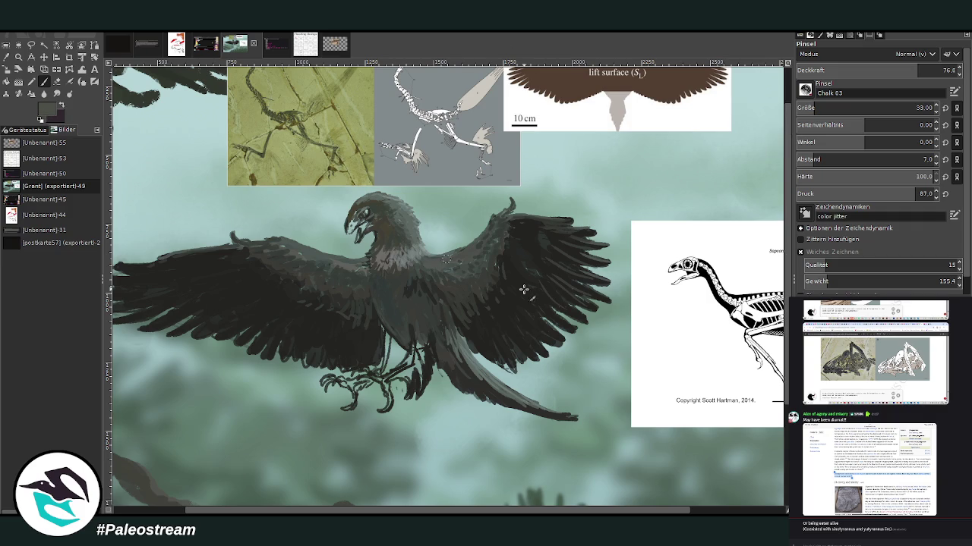
{"action": "left_click", "coordinate": [929, 70]}
{"action": "left_click_drag", "start_coordinate": [382, 376], "coordinate": [409, 375]}
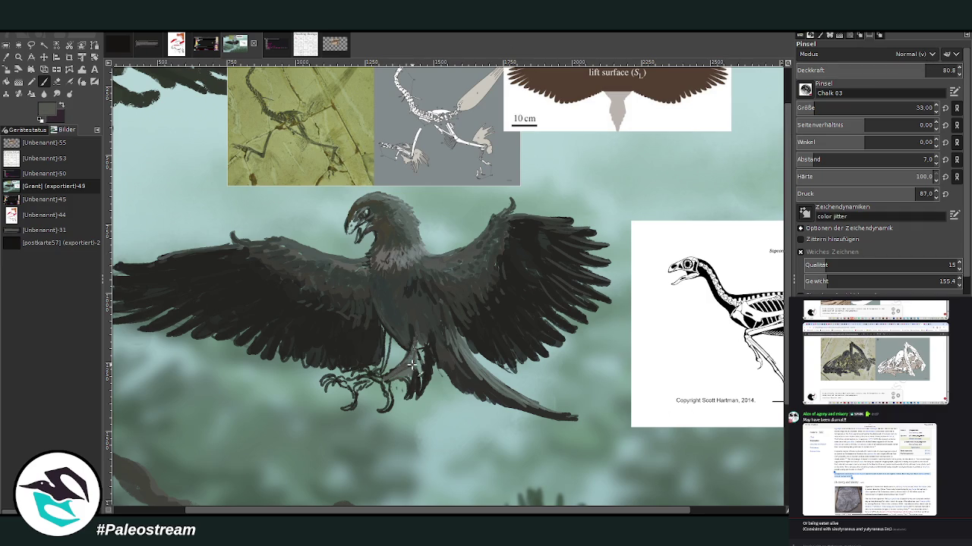
{"action": "mouse_move", "coordinate": [409, 372]}
{"action": "left_mouse_down"}
{"action": "mouse_move", "coordinate": [415, 386]}
{"action": "mouse_move", "coordinate": [405, 367]}
{"action": "mouse_move", "coordinate": [374, 375]}
{"action": "left_mouse_up"}
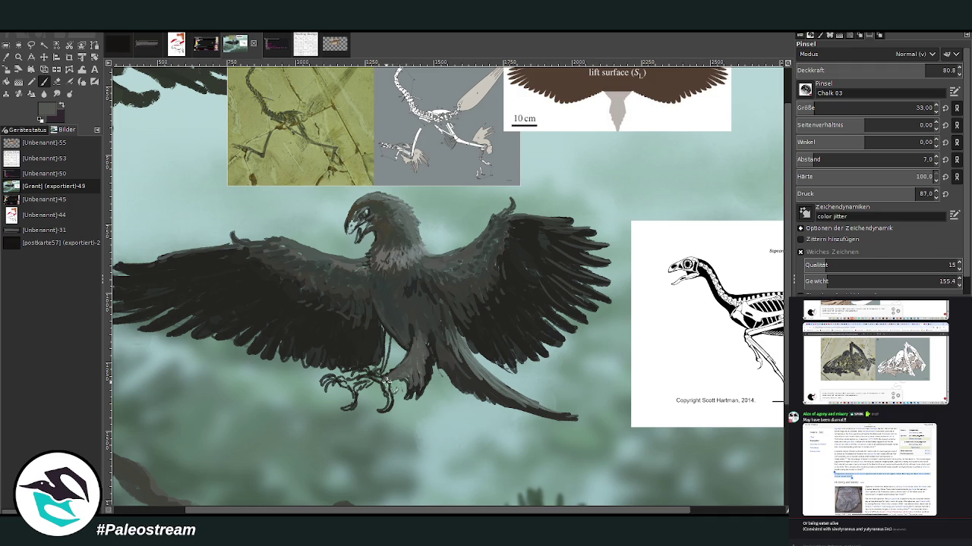
{"action": "mouse_move", "coordinate": [373, 339]}
{"action": "left_mouse_down"}
{"action": "mouse_move", "coordinate": [357, 383]}
{"action": "mouse_move", "coordinate": [383, 363]}
{"action": "left_mouse_up"}
{"action": "scroll", "coordinate": [805, 108], "scroll_direction": "up", "scroll_amount": 3}
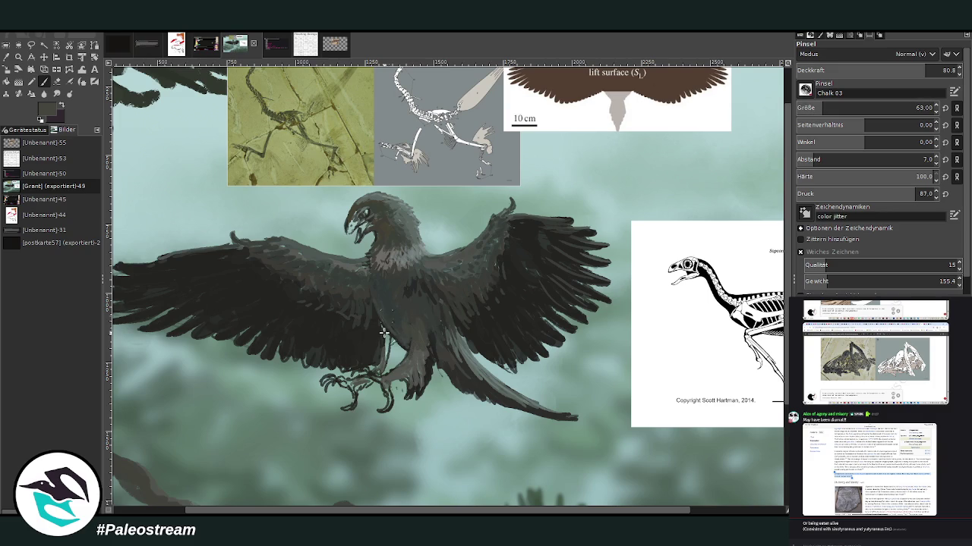
{"action": "mouse_move", "coordinate": [384, 337]}
{"action": "left_mouse_down"}
{"action": "mouse_move", "coordinate": [394, 366]}
{"action": "mouse_move", "coordinate": [406, 357]}
{"action": "left_mouse_up"}
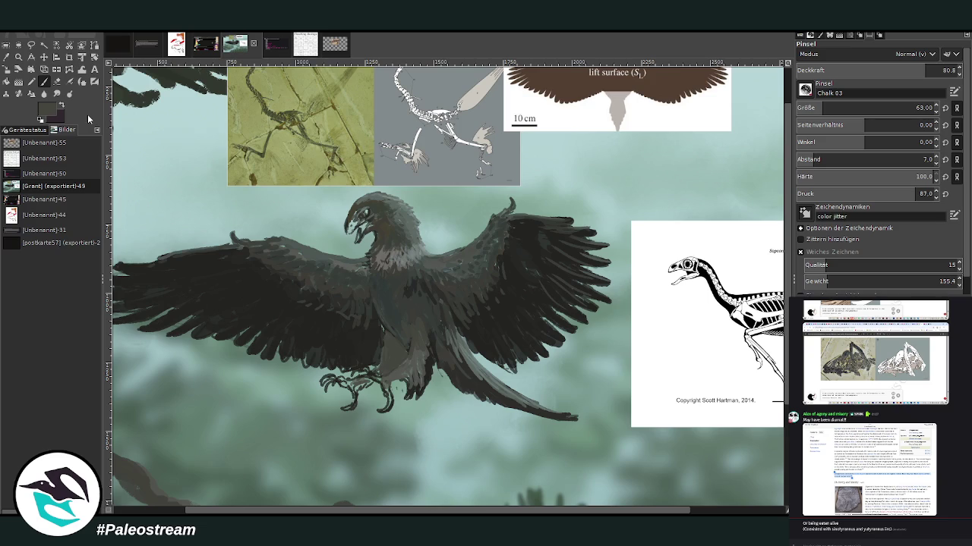
- Use a darker grey on the belly, beak and feet, with brush sizes 10, 13 and 35
{"action": "left_click", "coordinate": [658, 418], "text": "ctrl"}
{"action": "mouse_move", "coordinate": [401, 335]}
{"action": "left_mouse_down"}
{"action": "mouse_move", "coordinate": [389, 376]}
{"action": "mouse_move", "coordinate": [395, 353]}
{"action": "mouse_move", "coordinate": [384, 329]}
{"action": "left_mouse_up"}
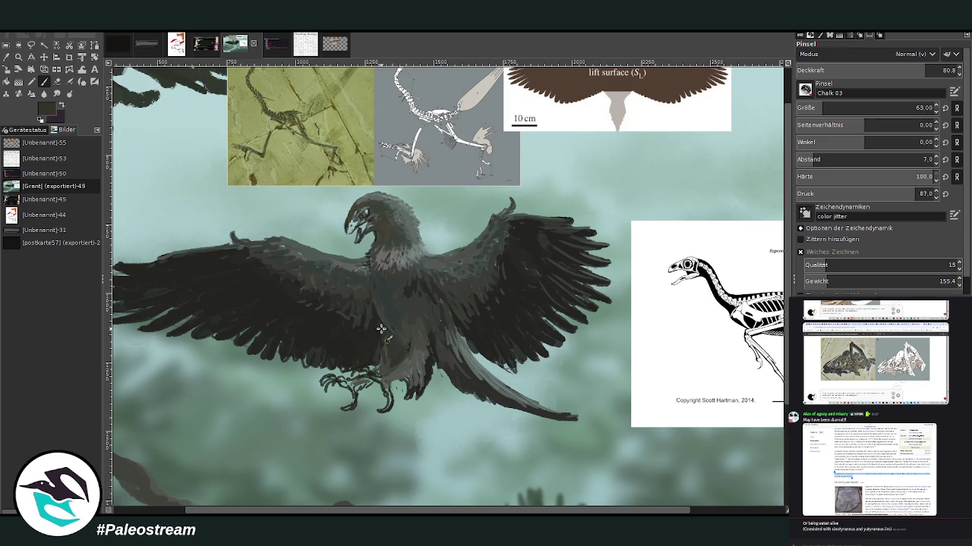
{"action": "left_click_drag", "start_coordinate": [354, 216], "coordinate": [366, 237]}
{"action": "left_click", "coordinate": [808, 108]}
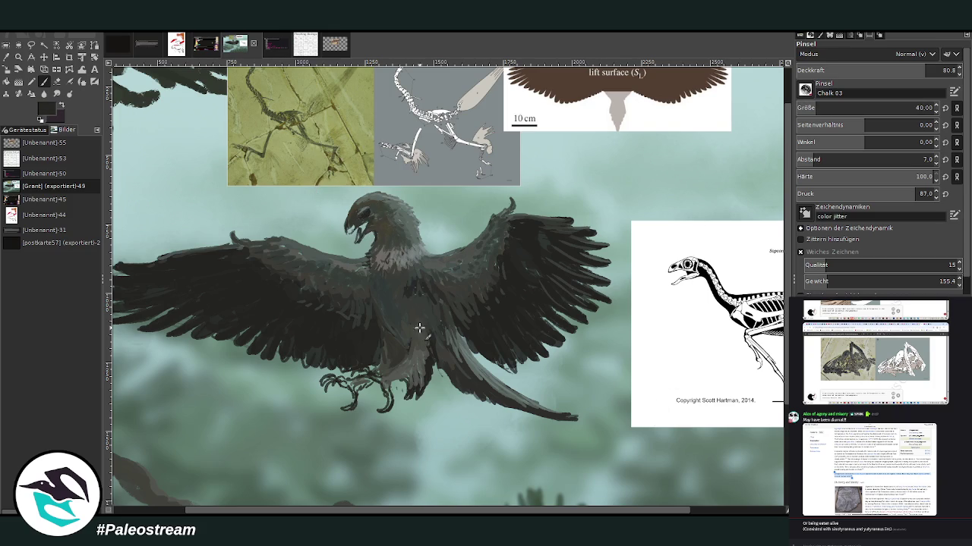
{"action": "left_click_drag", "start_coordinate": [383, 387], "coordinate": [357, 385]}
{"action": "left_click_drag", "start_coordinate": [911, 108], "coordinate": [792, 93]}
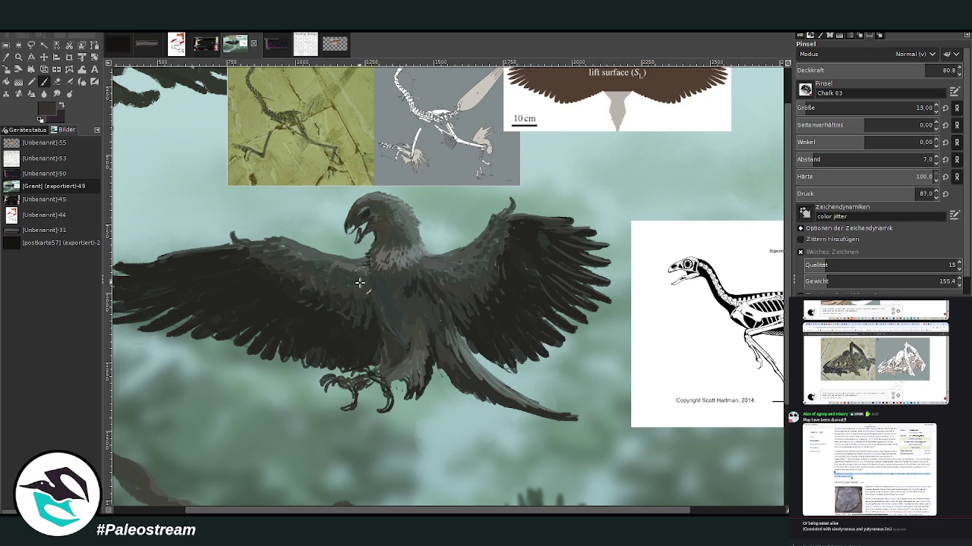
{"action": "left_click", "coordinate": [809, 109]}
- Paint light purplish-grey teeth in the open beak, outline the upper beak edge, then zoom out
{"action": "key", "text": "x"}
{"action": "left_click_drag", "start_coordinate": [363, 225], "coordinate": [356, 240]}
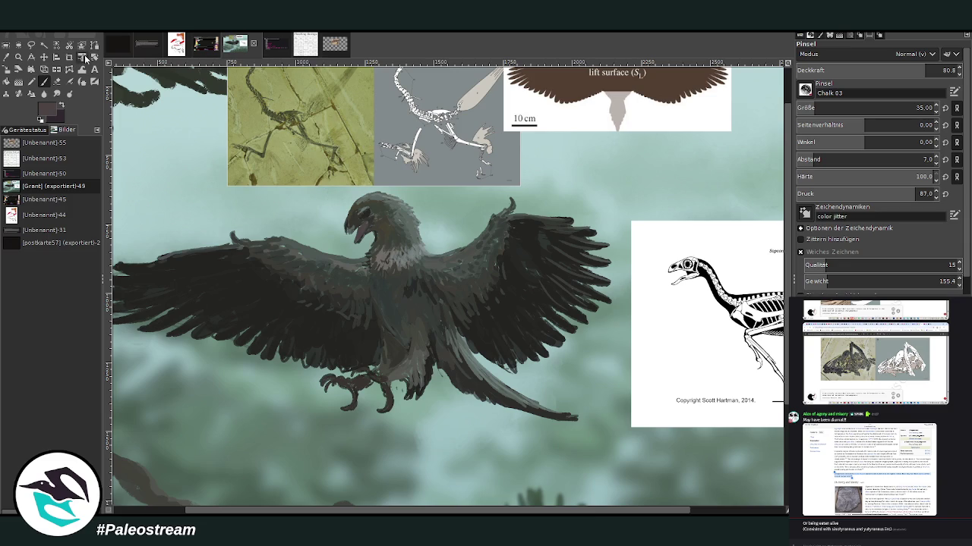
{"action": "key", "text": "x"}
{"action": "left_click_drag", "start_coordinate": [364, 225], "coordinate": [355, 240]}
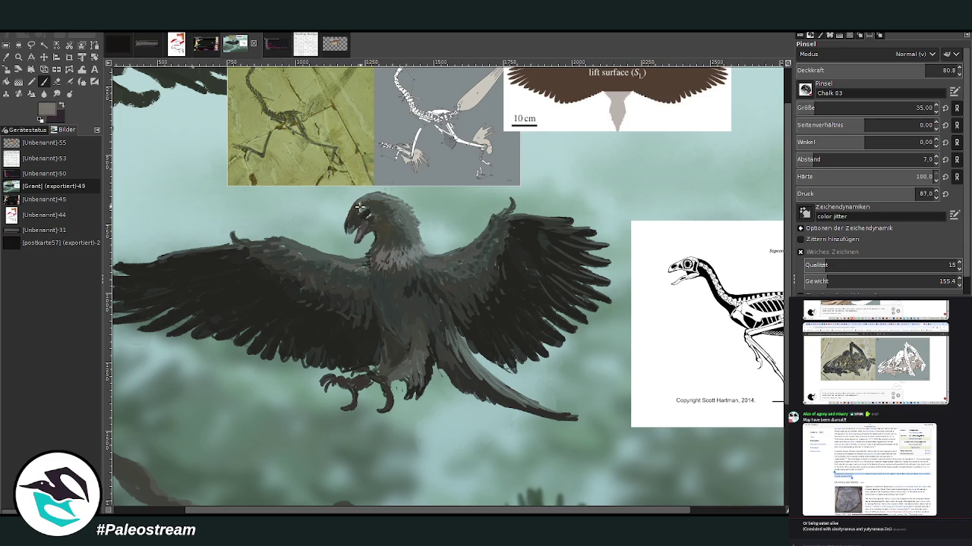
{"action": "left_click_drag", "start_coordinate": [348, 223], "coordinate": [360, 233]}
{"action": "key", "text": "minus"}
{"action": "key", "text": "minus"}
{"action": "left_click", "coordinate": [19, 56]}
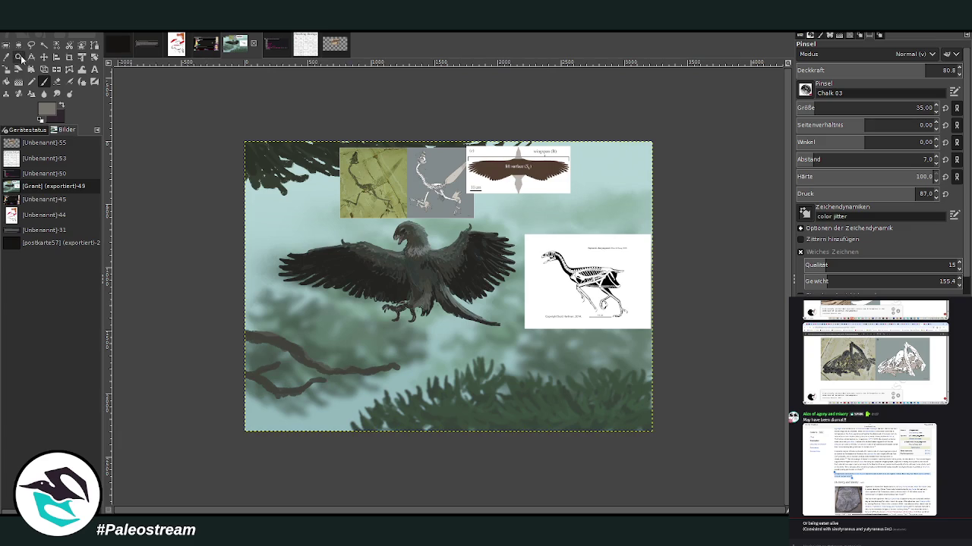
- Zoom in on the painting and hide the skeleton, wingspan and fossil reference layers
{"action": "left_click_drag", "start_coordinate": [233, 109], "coordinate": [650, 460]}
{"action": "key", "text": "ctrl+z"}
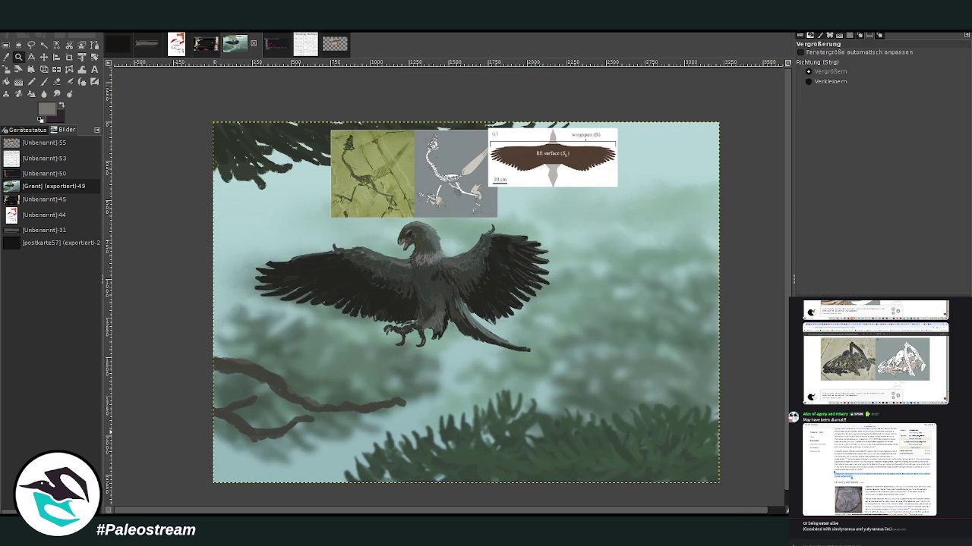
{"action": "key", "text": "ctrl+z"}
{"action": "key", "text": "ctrl+z"}
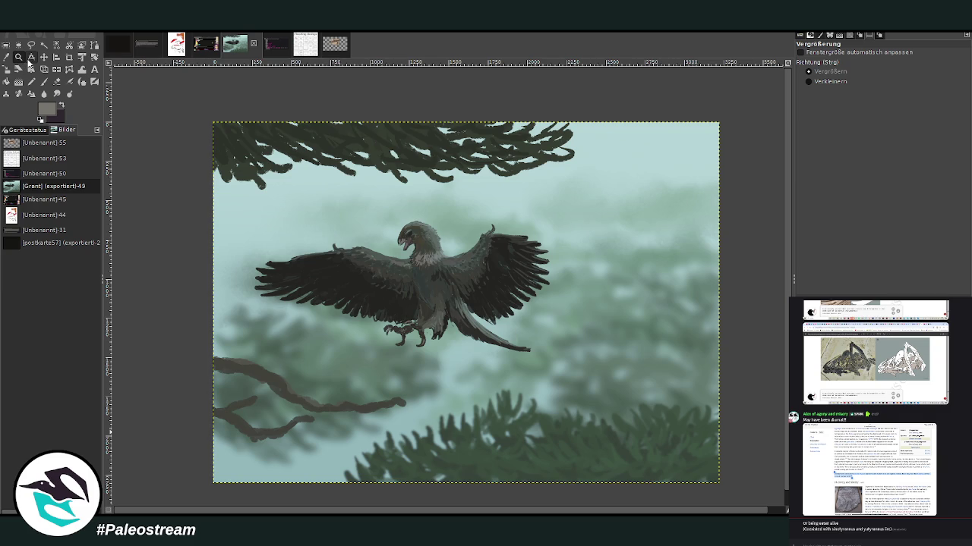
{"action": "mouse_move", "coordinate": [213, 107]}
{"action": "left_mouse_down"}
{"action": "mouse_move", "coordinate": [238, 114]}
{"action": "mouse_move", "coordinate": [704, 472]}
{"action": "left_mouse_up"}
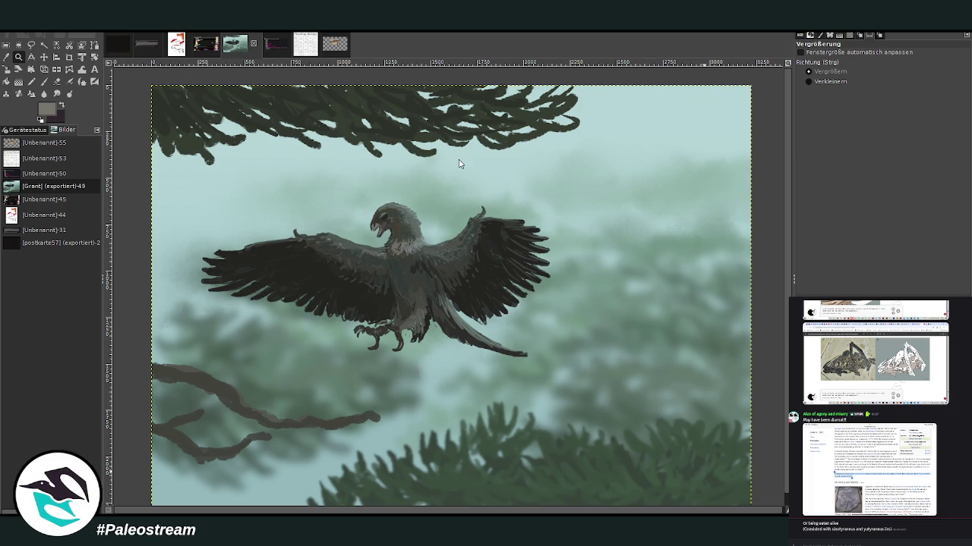
{"action": "key", "text": "ctrl+f"}
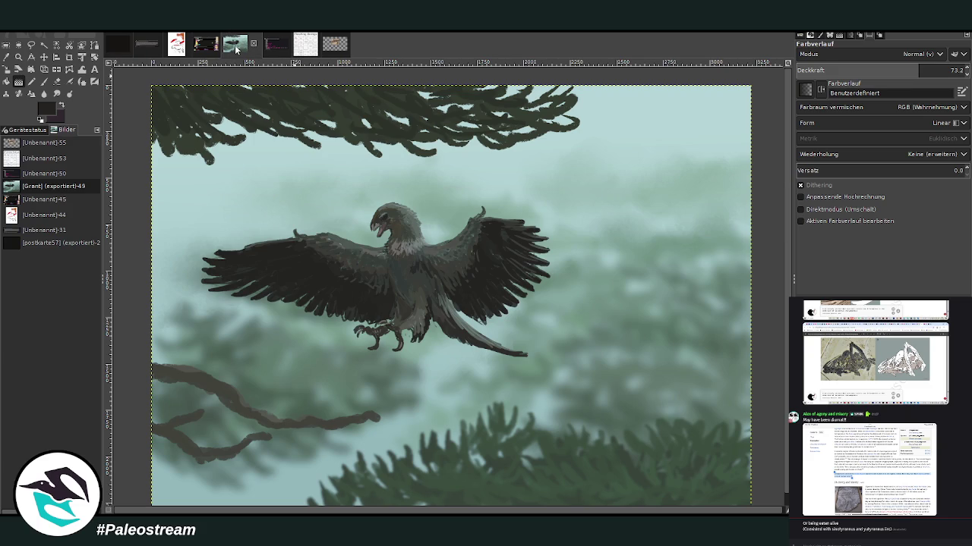
- Apply a radius-3 GEGL blur to the bird layer's wings and head
{"action": "key", "text": "ctrl+shift+f"}
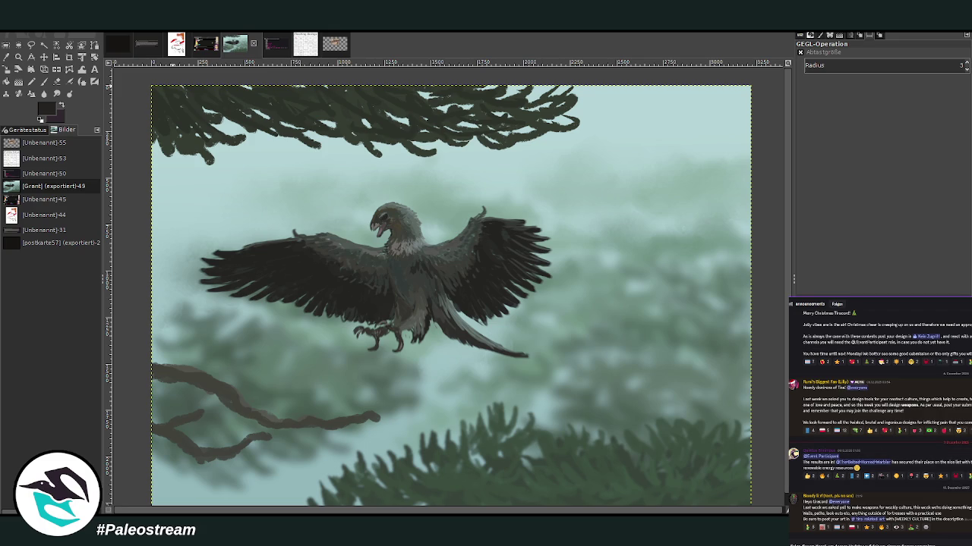
- Open the #stream-materials channel beside the canvas and paste the painting as a new image
{"action": "left_click", "coordinate": [900, 479]}
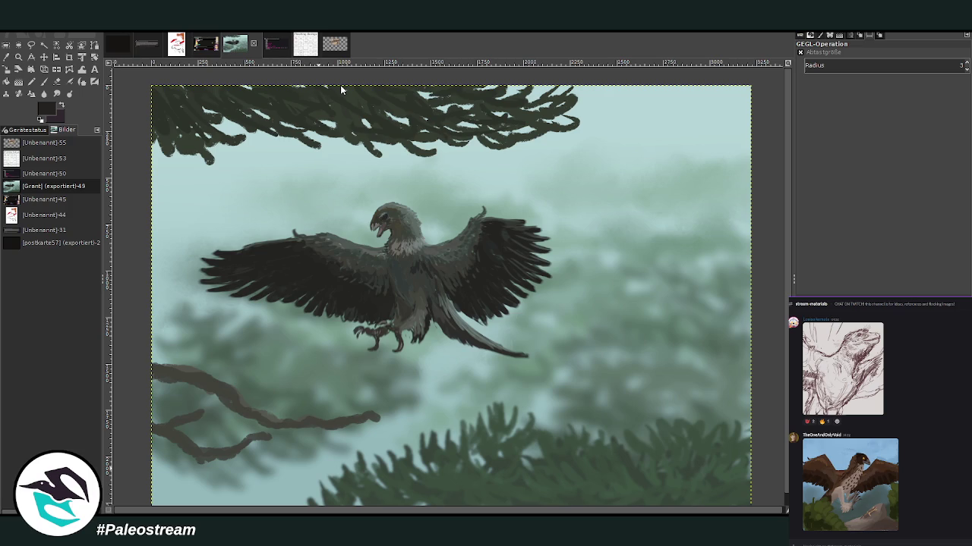
{"action": "key", "text": "ctrl+shift+v"}
- Scroll down while exporting the painting as Sapeornis_02
{"action": "scroll", "coordinate": [396, 335], "scroll_direction": "down", "scroll_amount": 1}
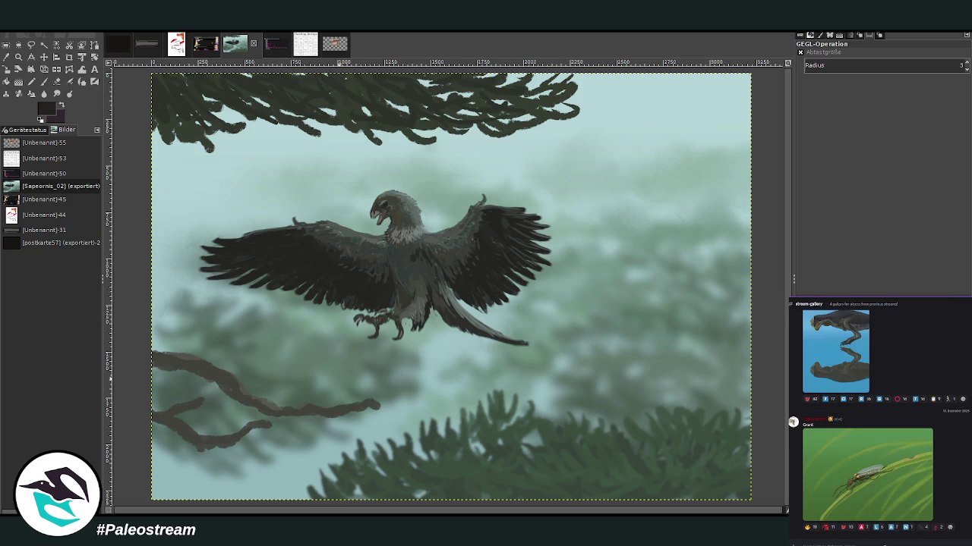
- Paste the painting snapshot into the #stream-materials chat and send it
{"action": "key", "text": "ctrl+v"}
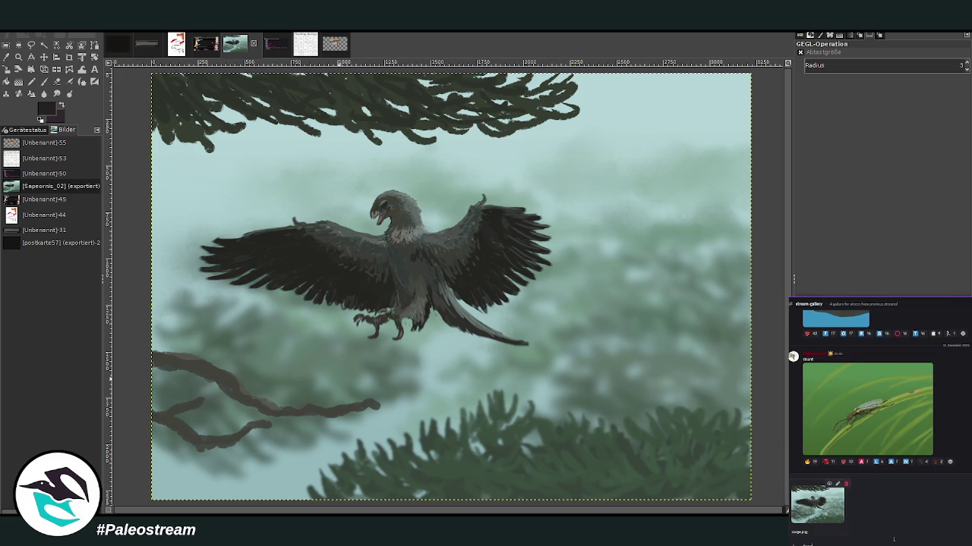
{"action": "key", "text": "Return"}
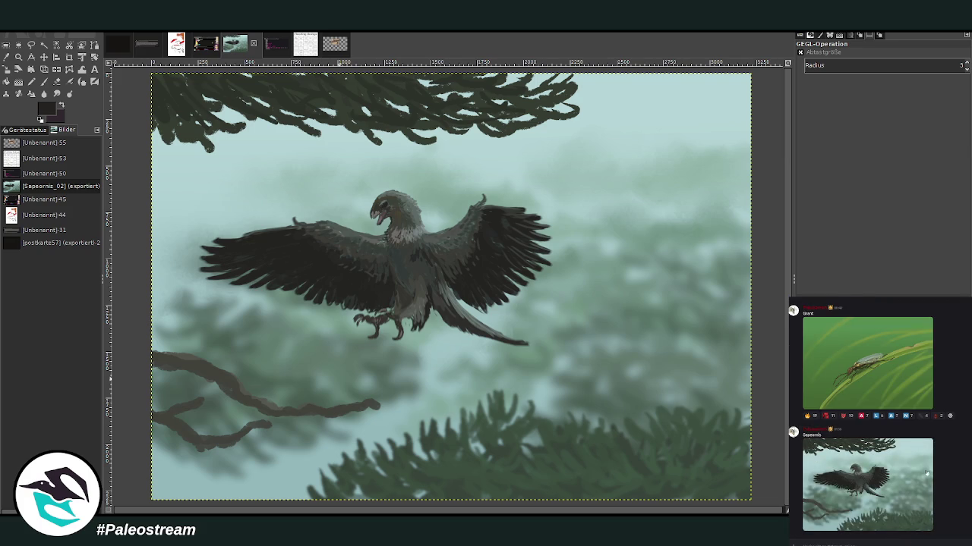
{"action": "scroll", "coordinate": [865, 418], "scroll_direction": "up", "scroll_amount": 10}
- Scroll up through the chat to review the earlier posted drawings
{"action": "scroll", "coordinate": [865, 417], "scroll_direction": "up", "scroll_amount": 3}
{"action": "scroll", "coordinate": [866, 417], "scroll_direction": "up", "scroll_amount": 3}
{"action": "scroll", "coordinate": [866, 418], "scroll_direction": "up", "scroll_amount": 3}
{"action": "scroll", "coordinate": [865, 418], "scroll_direction": "up", "scroll_amount": 3}
{"action": "scroll", "coordinate": [865, 417], "scroll_direction": "up", "scroll_amount": 3}
{"action": "scroll", "coordinate": [865, 417], "scroll_direction": "up", "scroll_amount": 3}
{"action": "scroll", "coordinate": [865, 417], "scroll_direction": "up", "scroll_amount": 3}
{"action": "scroll", "coordinate": [865, 417], "scroll_direction": "up", "scroll_amount": 3}
{"action": "scroll", "coordinate": [866, 418], "scroll_direction": "up", "scroll_amount": 3}
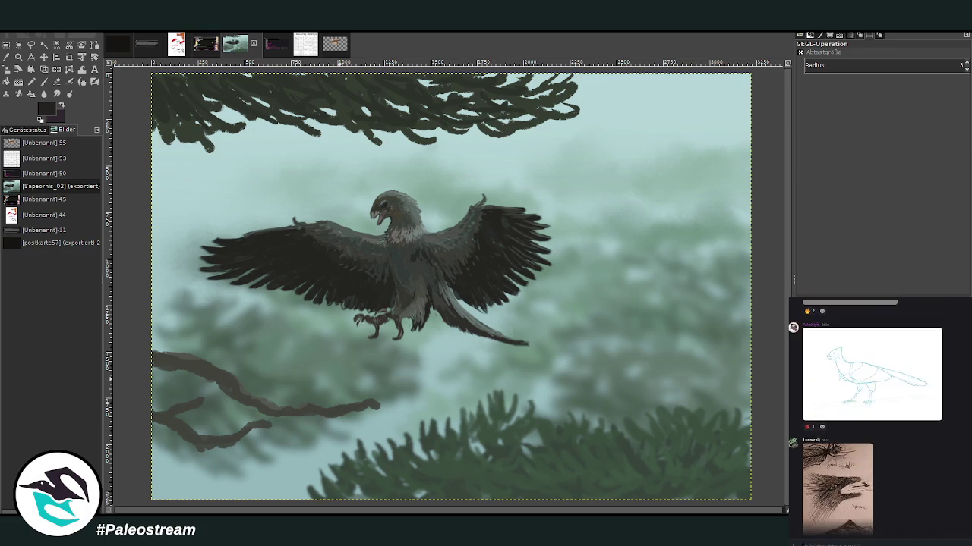
{"action": "scroll", "coordinate": [865, 417], "scroll_direction": "up", "scroll_amount": 3}
{"action": "scroll", "coordinate": [865, 417], "scroll_direction": "up", "scroll_amount": 3}
{"action": "scroll", "coordinate": [865, 417], "scroll_direction": "up", "scroll_amount": 3}
{"action": "scroll", "coordinate": [865, 417], "scroll_direction": "up", "scroll_amount": 3}
{"action": "scroll", "coordinate": [866, 418], "scroll_direction": "up", "scroll_amount": 2}
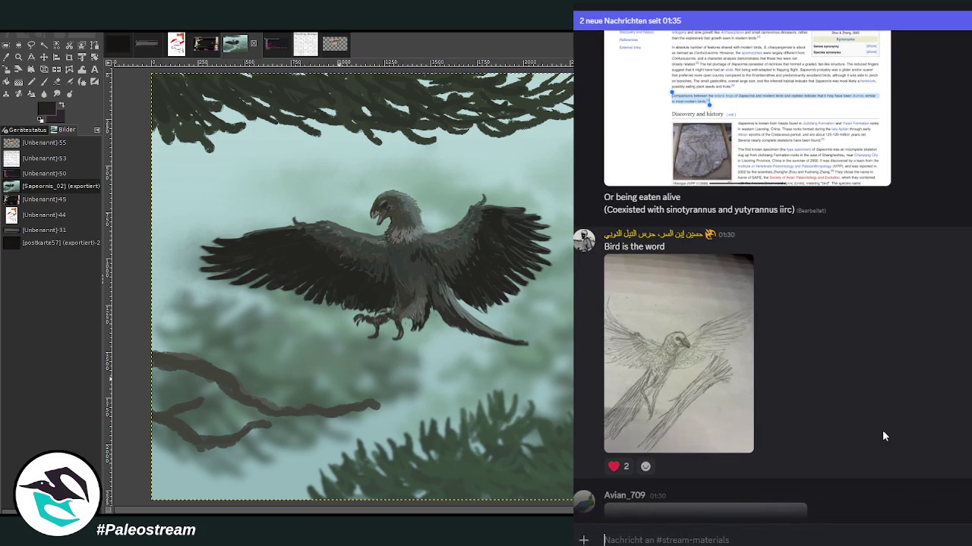
{"action": "left_click", "coordinate": [741, 400]}
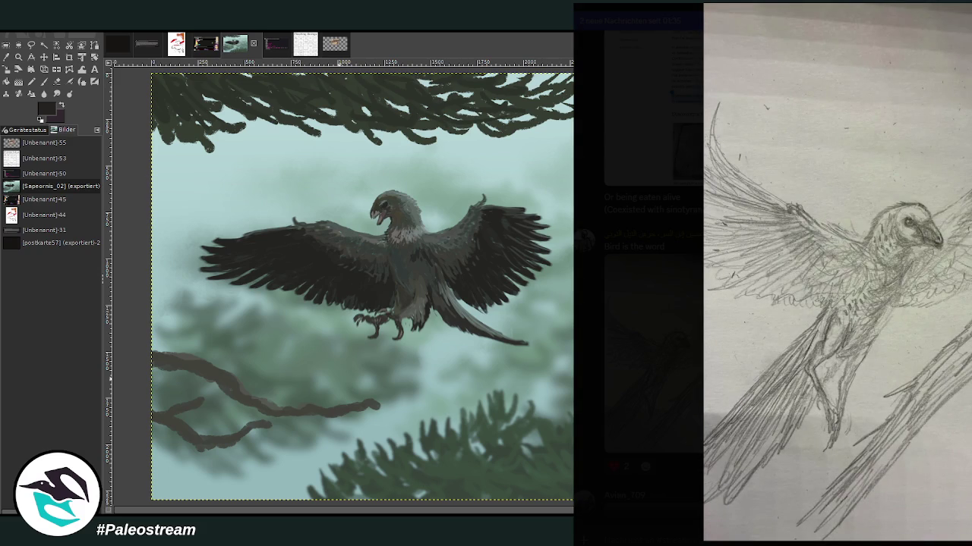
{"action": "key", "text": "Escape"}
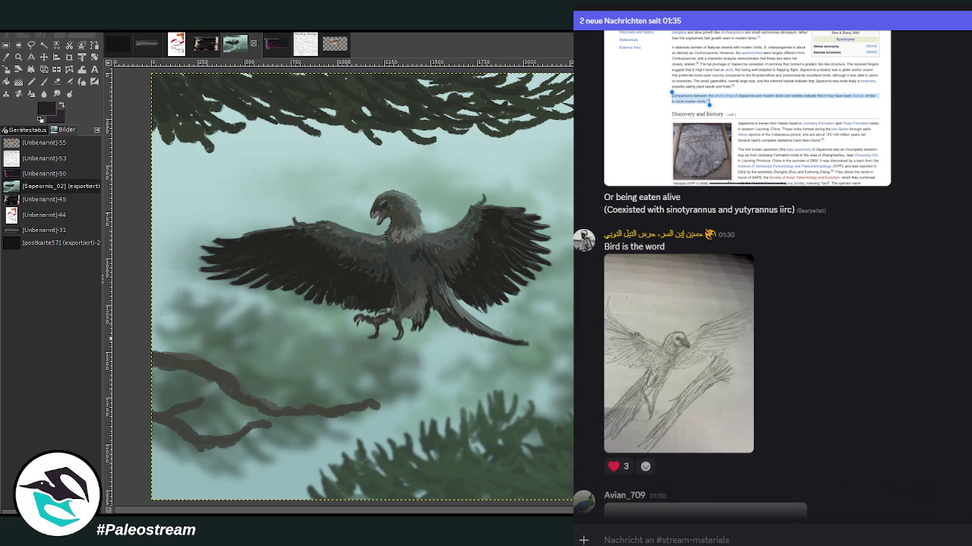
- Drag the skeleton reference layer to the painting's left side, below the wing
{"action": "left_click", "coordinate": [43, 57]}
{"action": "left_click_drag", "start_coordinate": [527, 297], "coordinate": [258, 334]}
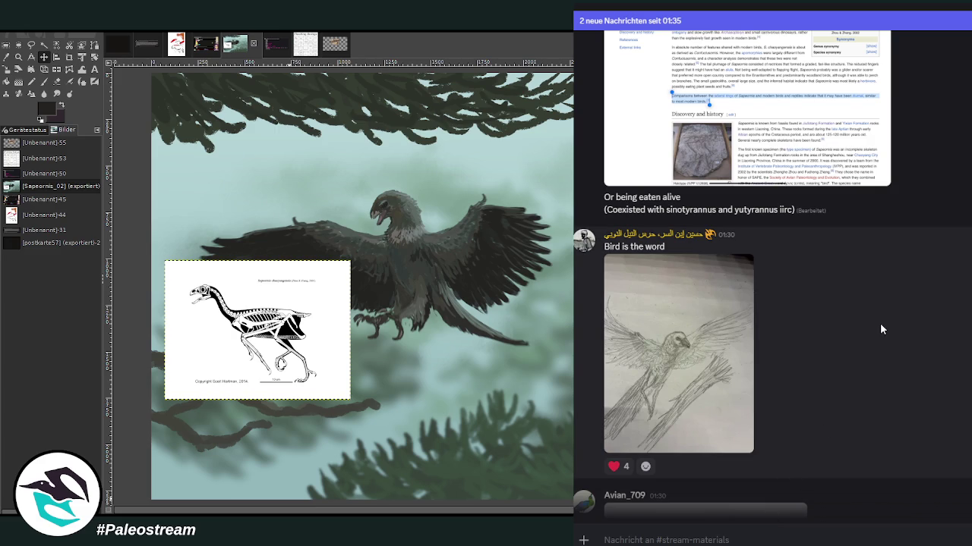
{"action": "scroll", "coordinate": [880, 327], "scroll_direction": "down", "scroll_amount": 2}
{"action": "scroll", "coordinate": [881, 327], "scroll_direction": "down", "scroll_amount": 3}
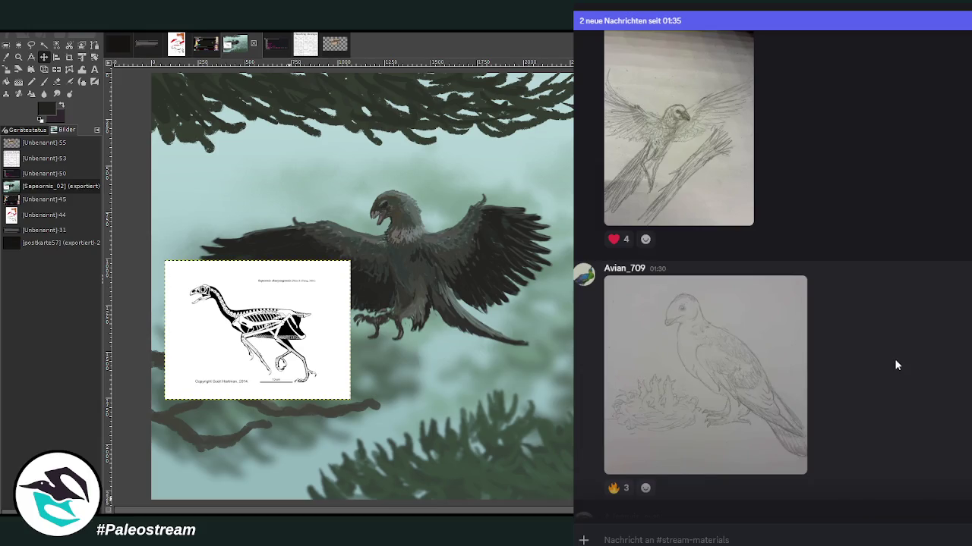
{"action": "left_click", "coordinate": [752, 354]}
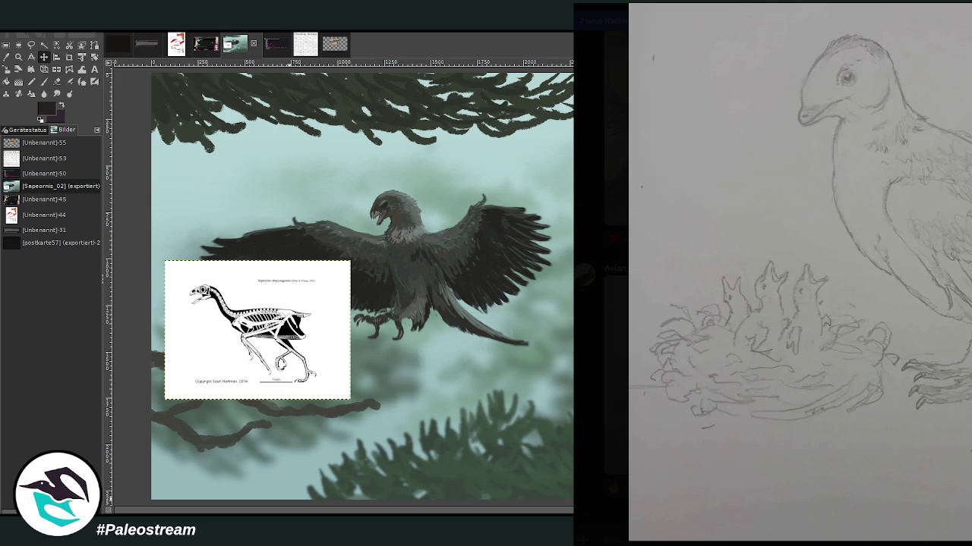
{"action": "left_click", "coordinate": [599, 393]}
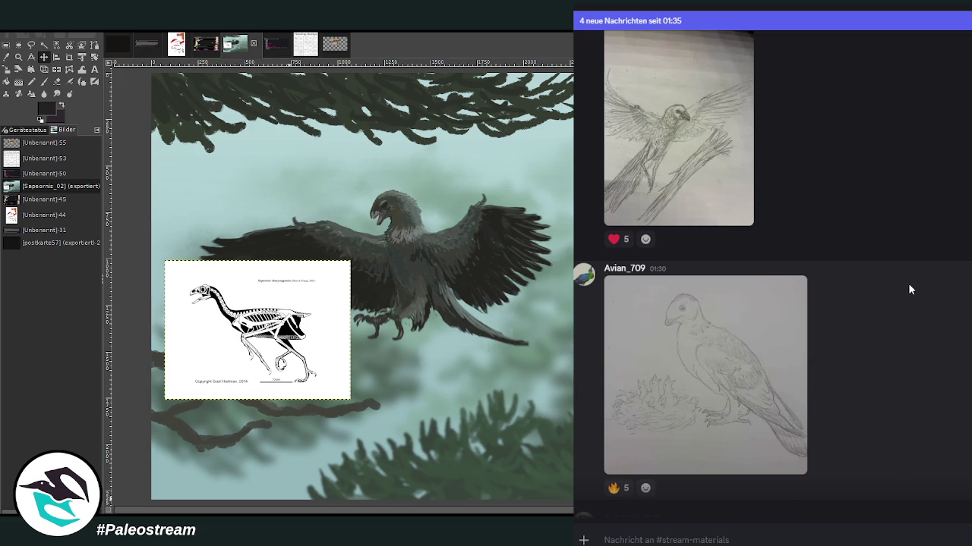
{"action": "scroll", "coordinate": [908, 287], "scroll_direction": "down", "scroll_amount": 3}
{"action": "scroll", "coordinate": [934, 296], "scroll_direction": "down", "scroll_amount": 3}
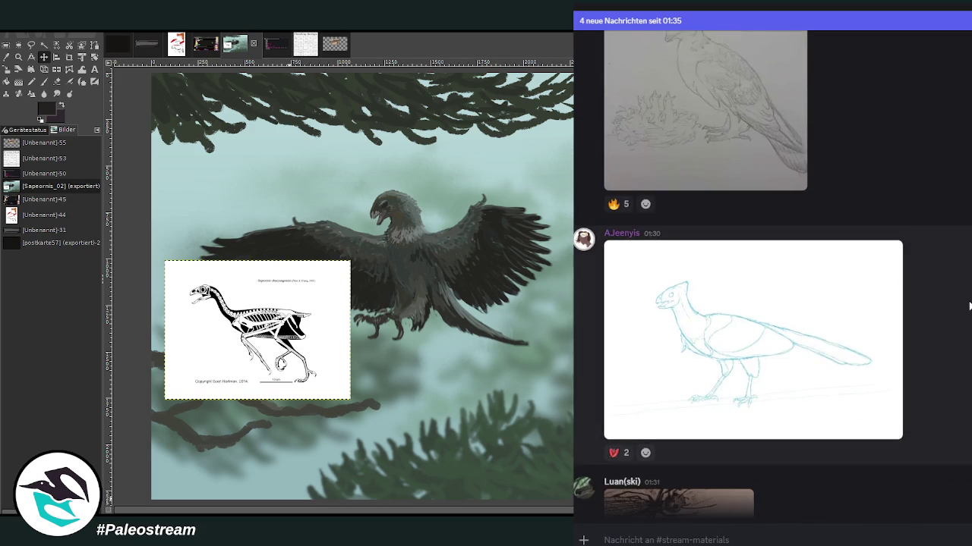
{"action": "scroll", "coordinate": [966, 307], "scroll_direction": "down", "scroll_amount": 2}
{"action": "scroll", "coordinate": [816, 371], "scroll_direction": "down", "scroll_amount": 3}
{"action": "scroll", "coordinate": [732, 421], "scroll_direction": "up", "scroll_amount": 3}
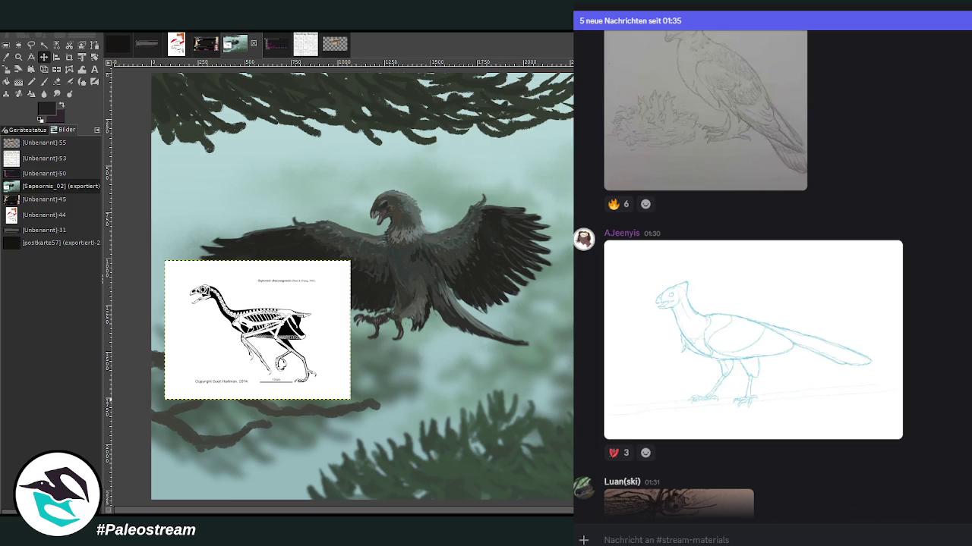
- Paste the fossil-and-skeleton reference, move it to the left edge, and zoom in on it
{"action": "key", "text": "ctrl+v"}
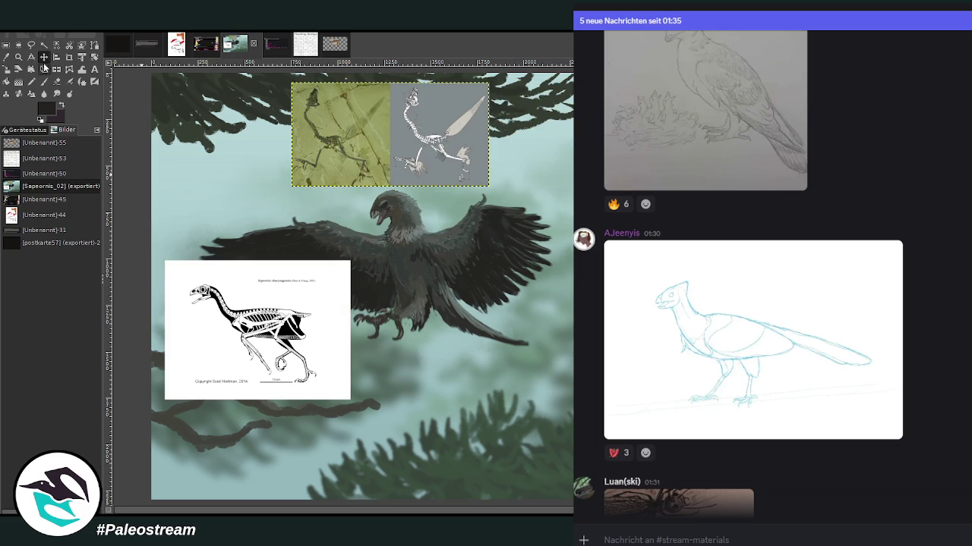
{"action": "left_click_drag", "start_coordinate": [384, 143], "coordinate": [200, 184]}
{"action": "left_click", "coordinate": [17, 58]}
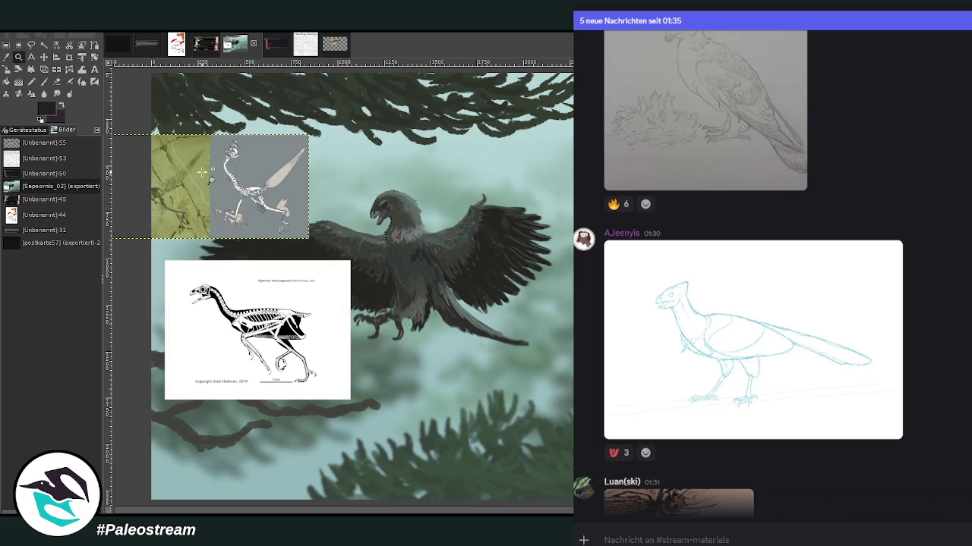
{"action": "left_click_drag", "start_coordinate": [156, 113], "coordinate": [298, 264]}
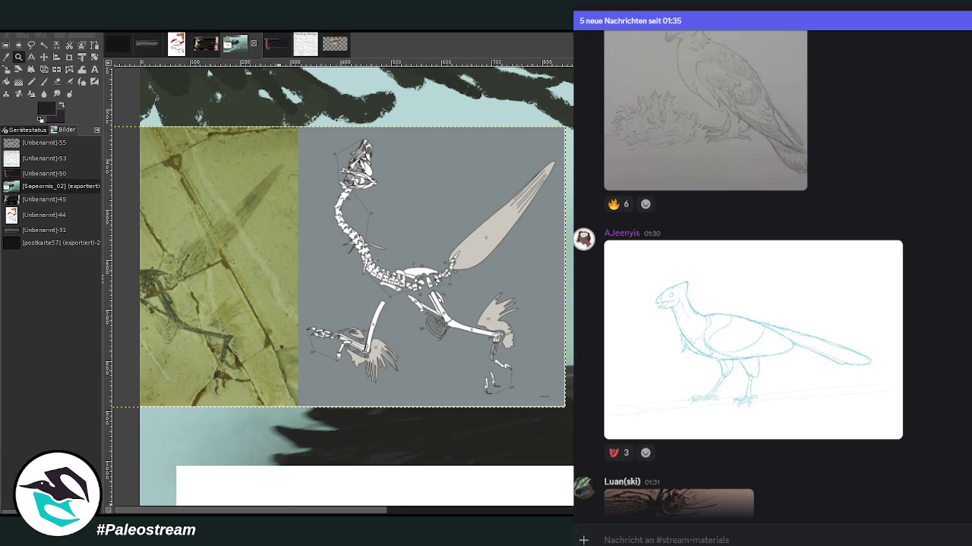
{"action": "scroll", "coordinate": [408, 501], "scroll_direction": "down", "scroll_amount": 5}
{"action": "scroll", "coordinate": [408, 501], "scroll_direction": "up", "scroll_amount": 1}
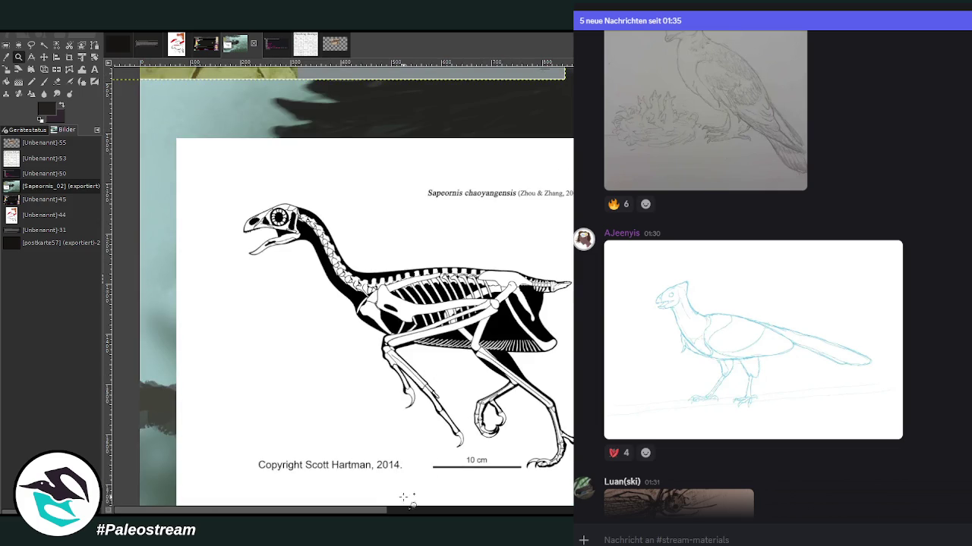
{"action": "scroll", "coordinate": [408, 511], "scroll_direction": "right", "scroll_amount": 5}
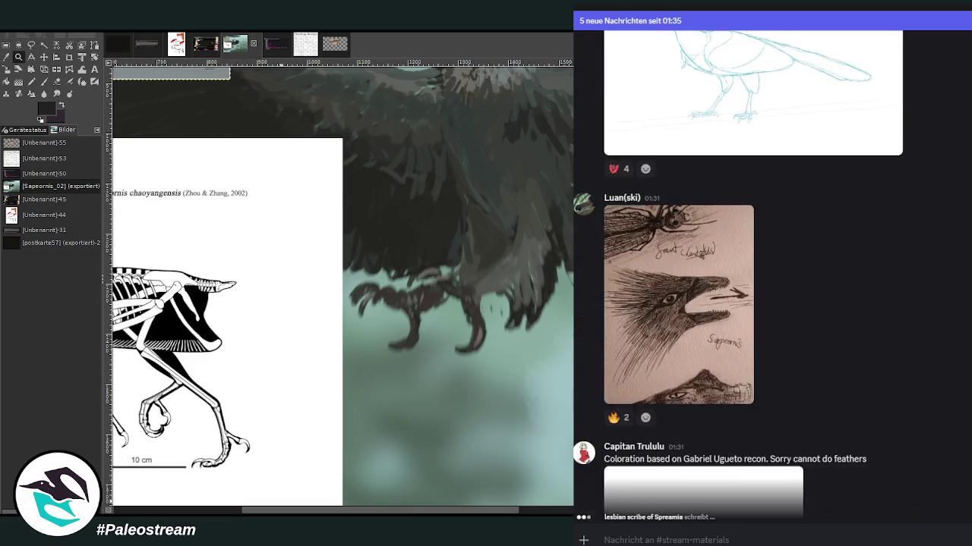
{"action": "scroll", "coordinate": [862, 364], "scroll_direction": "up", "scroll_amount": 2}
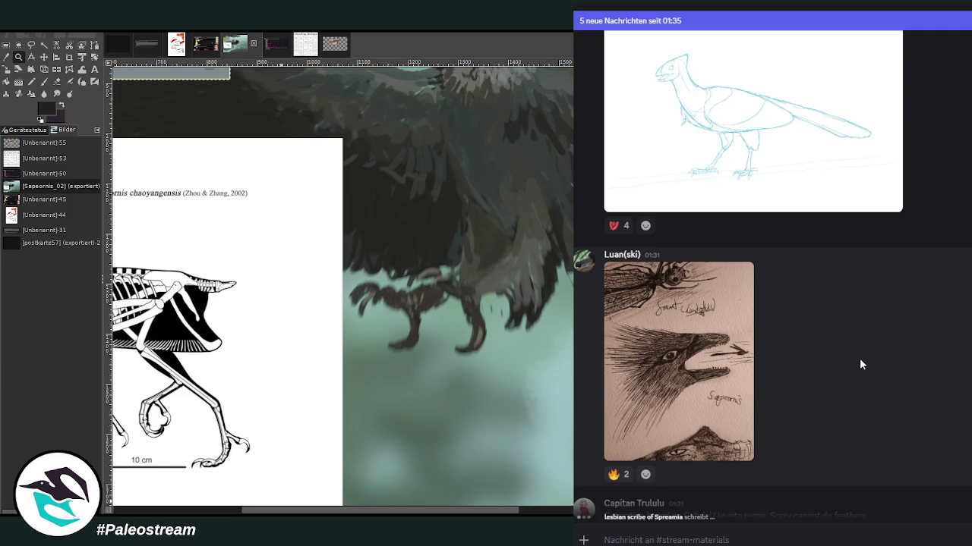
{"action": "left_click", "coordinate": [667, 351]}
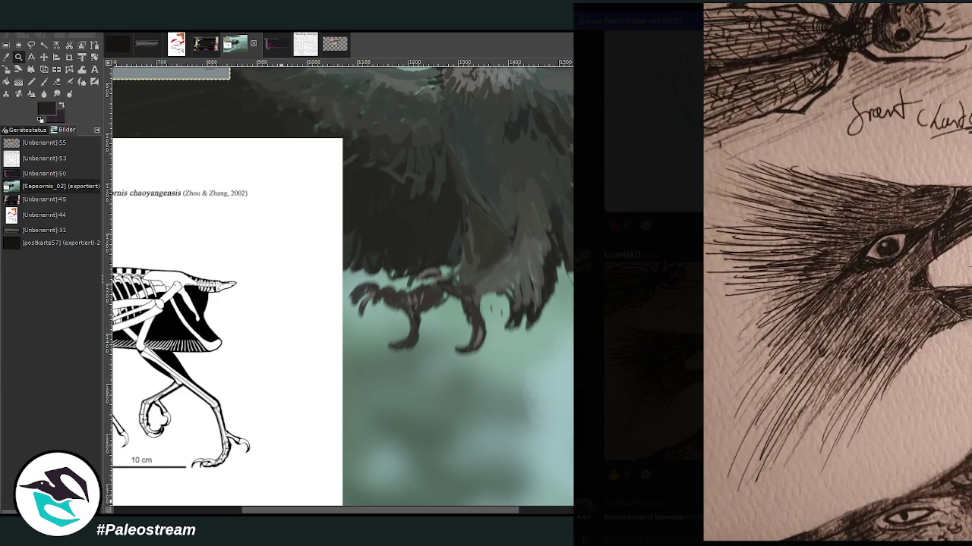
{"action": "key", "text": "Escape"}
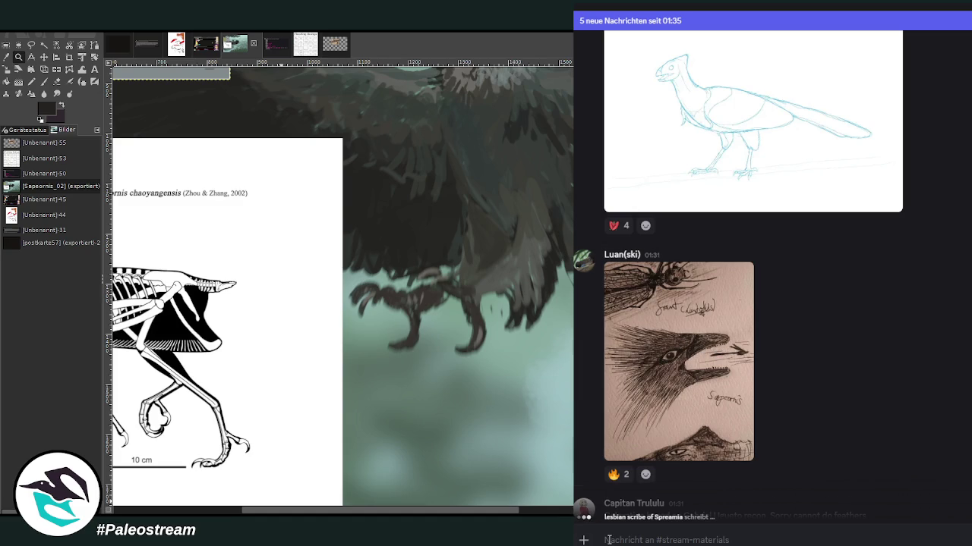
{"action": "scroll", "coordinate": [248, 513], "scroll_direction": "left", "scroll_amount": 5}
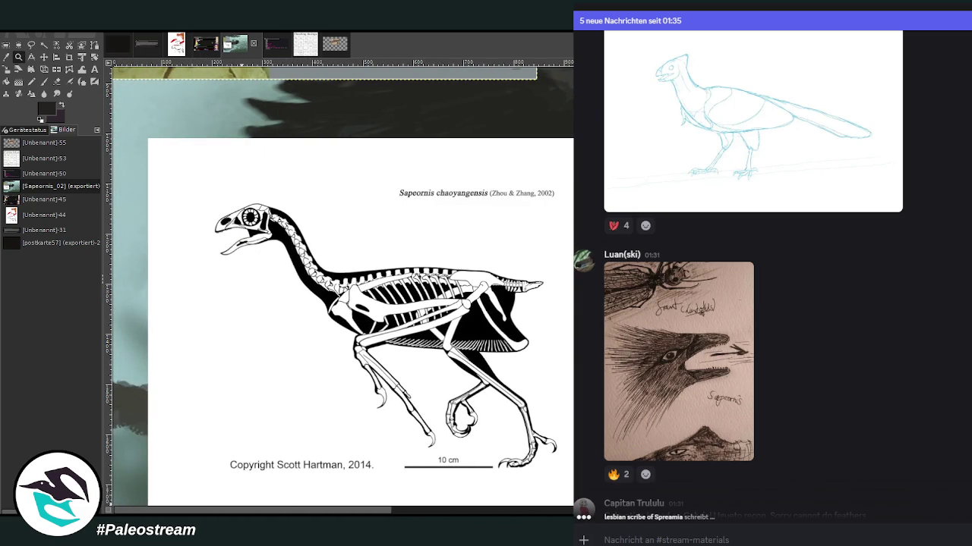
{"action": "key", "text": "alt+Tab"}
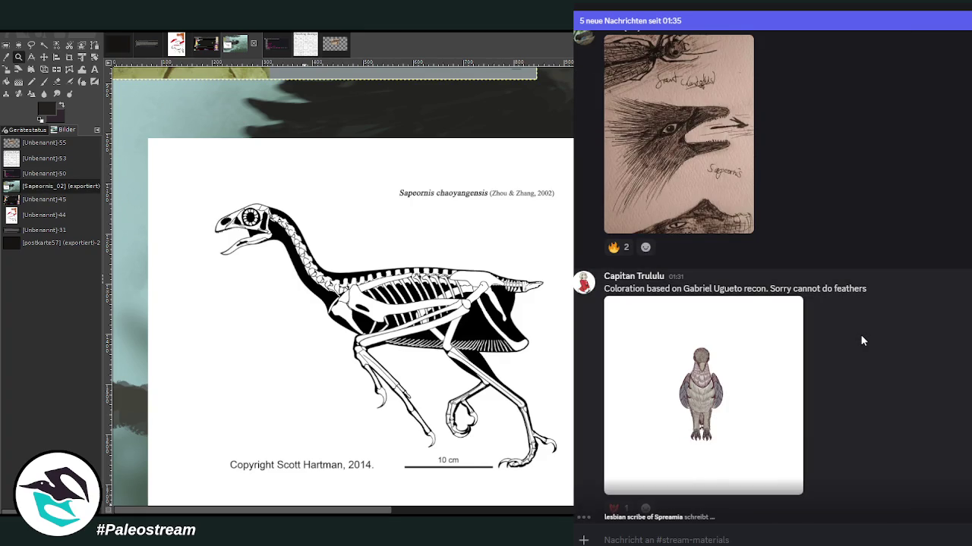
{"action": "left_click", "coordinate": [736, 367]}
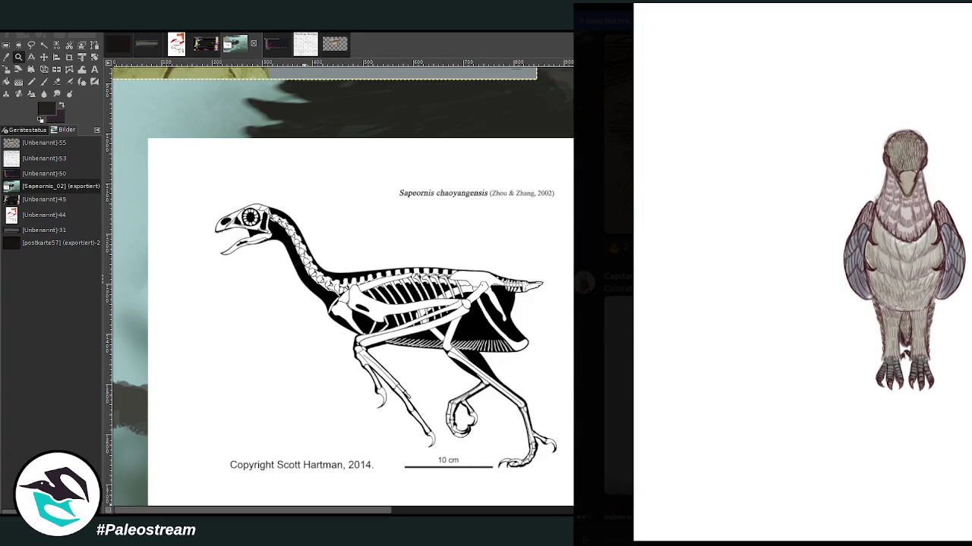
{"action": "key", "text": "Escape"}
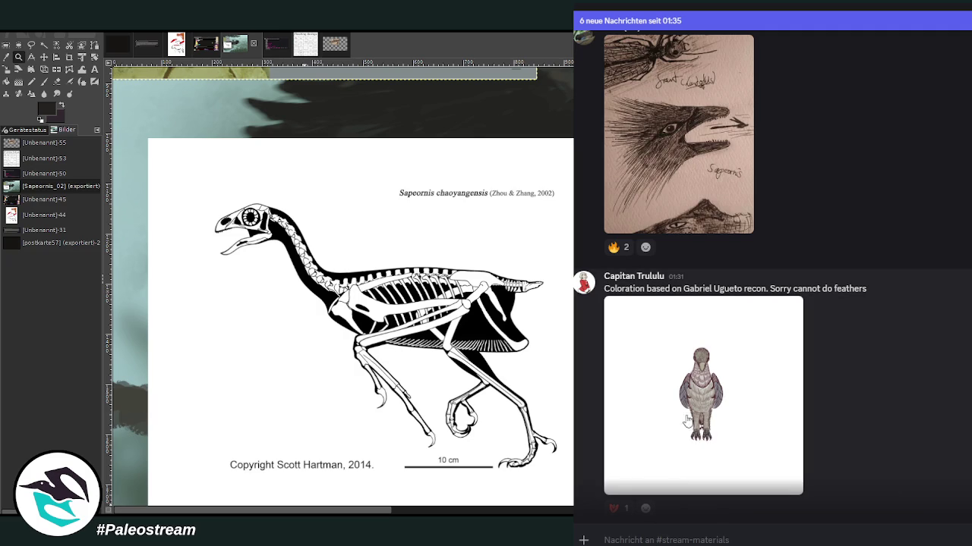
{"action": "left_click", "coordinate": [743, 389]}
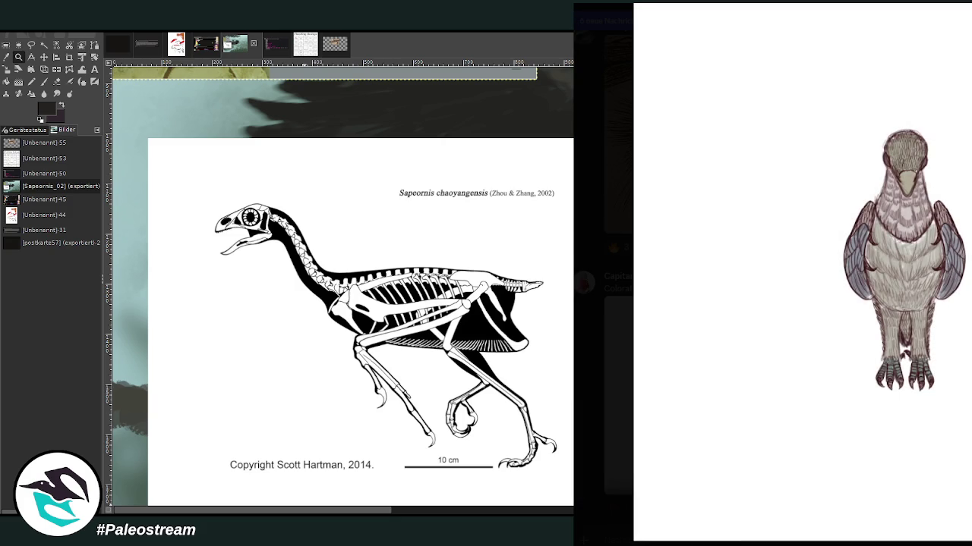
{"action": "key", "text": "Escape"}
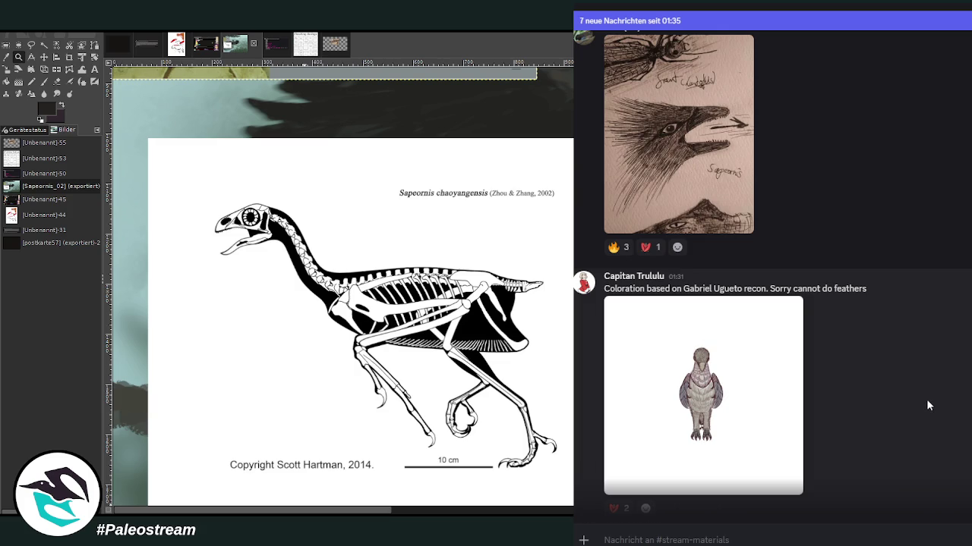
{"action": "scroll", "coordinate": [926, 406], "scroll_direction": "down", "scroll_amount": 3}
{"action": "scroll", "coordinate": [926, 406], "scroll_direction": "down", "scroll_amount": 4}
{"action": "scroll", "coordinate": [926, 406], "scroll_direction": "up", "scroll_amount": 4}
{"action": "scroll", "coordinate": [926, 406], "scroll_direction": "up", "scroll_amount": 1}
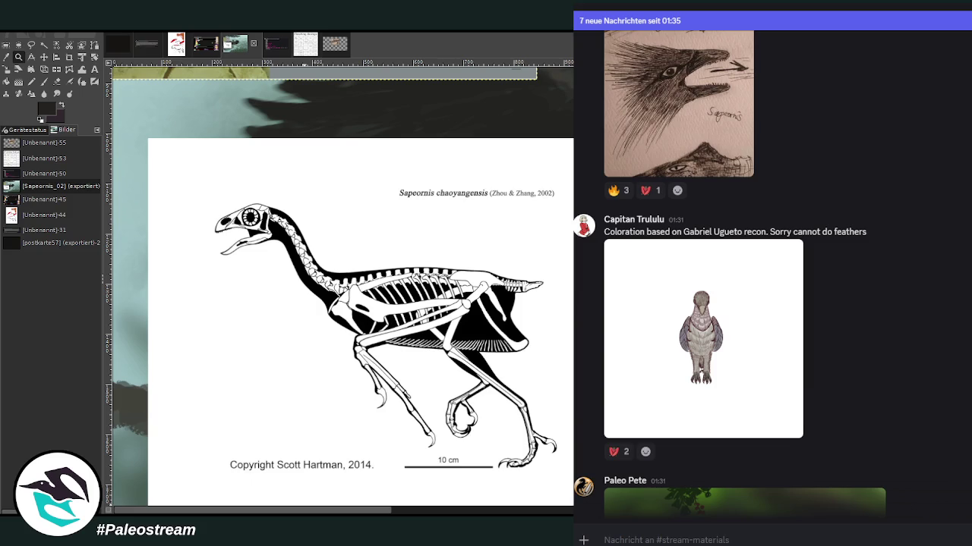
{"action": "scroll", "coordinate": [311, 403], "scroll_direction": "up", "scroll_amount": 3}
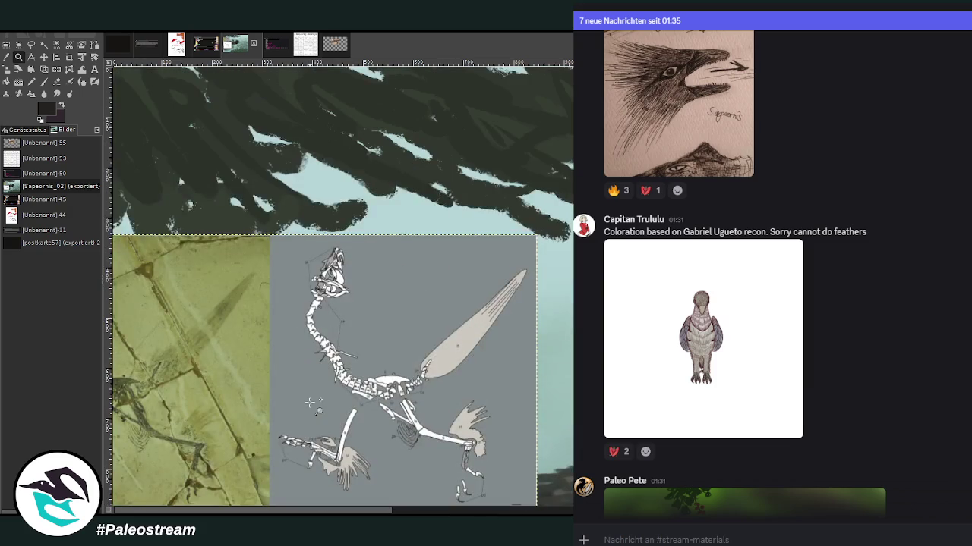
{"action": "scroll", "coordinate": [310, 403], "scroll_direction": "down", "scroll_amount": 4}
{"action": "scroll", "coordinate": [311, 403], "scroll_direction": "down", "scroll_amount": 2}
{"action": "scroll", "coordinate": [310, 403], "scroll_direction": "down", "scroll_amount": 2}
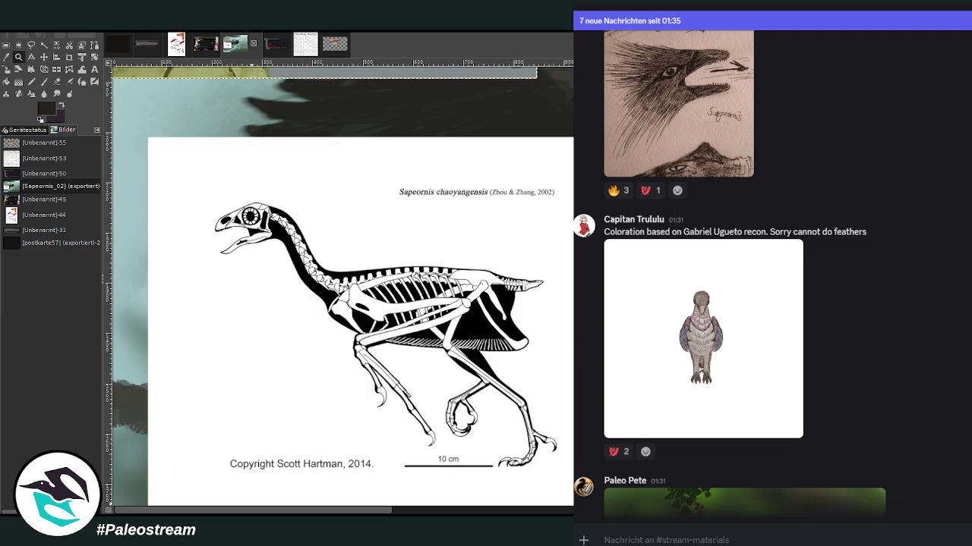
{"action": "scroll", "coordinate": [888, 352], "scroll_direction": "down", "scroll_amount": 1}
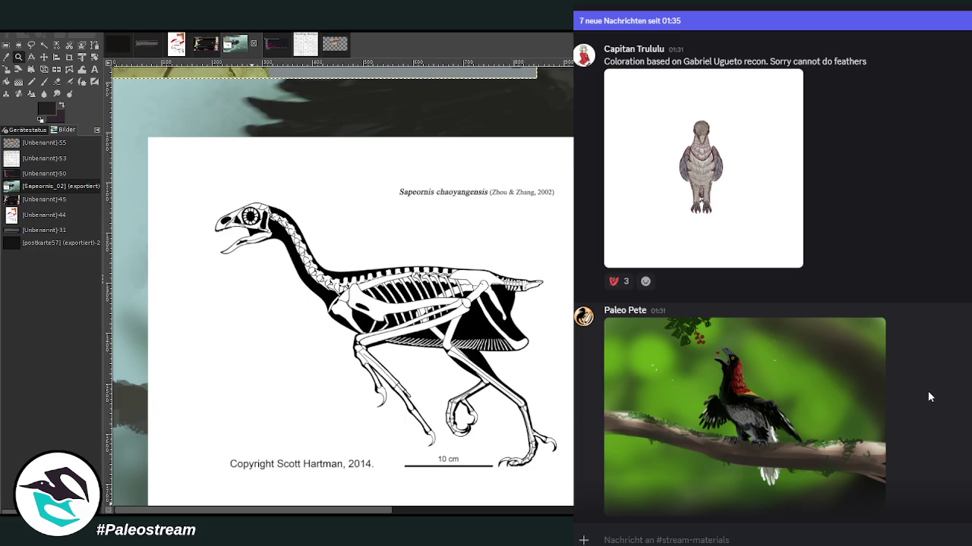
{"action": "scroll", "coordinate": [923, 374], "scroll_direction": "down", "scroll_amount": 1}
{"action": "scroll", "coordinate": [924, 374], "scroll_direction": "down", "scroll_amount": 3}
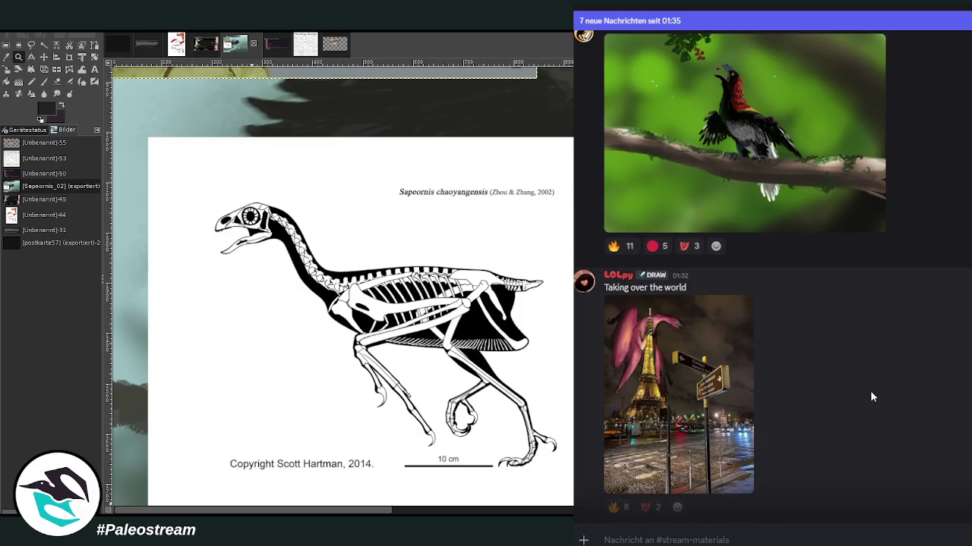
{"action": "left_click", "coordinate": [695, 375]}
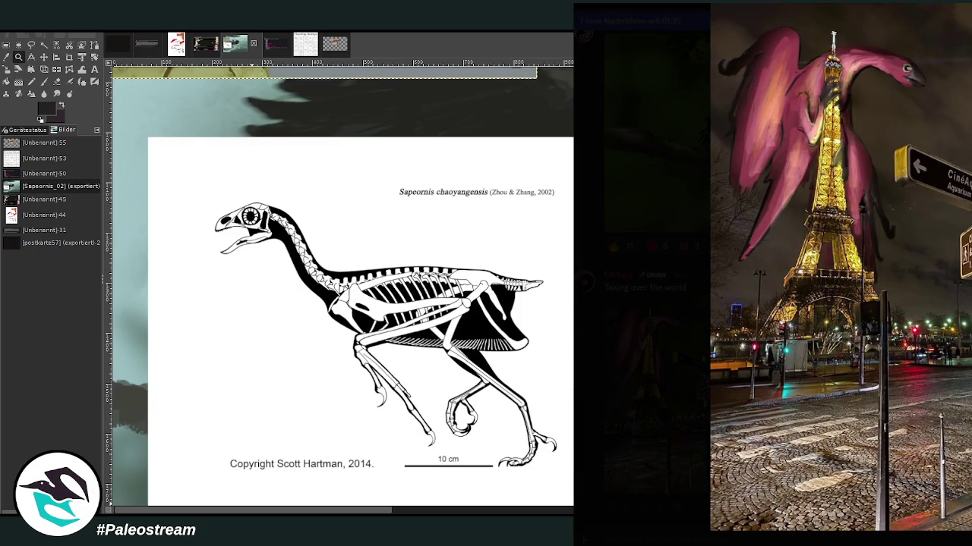
{"action": "key", "text": "Escape"}
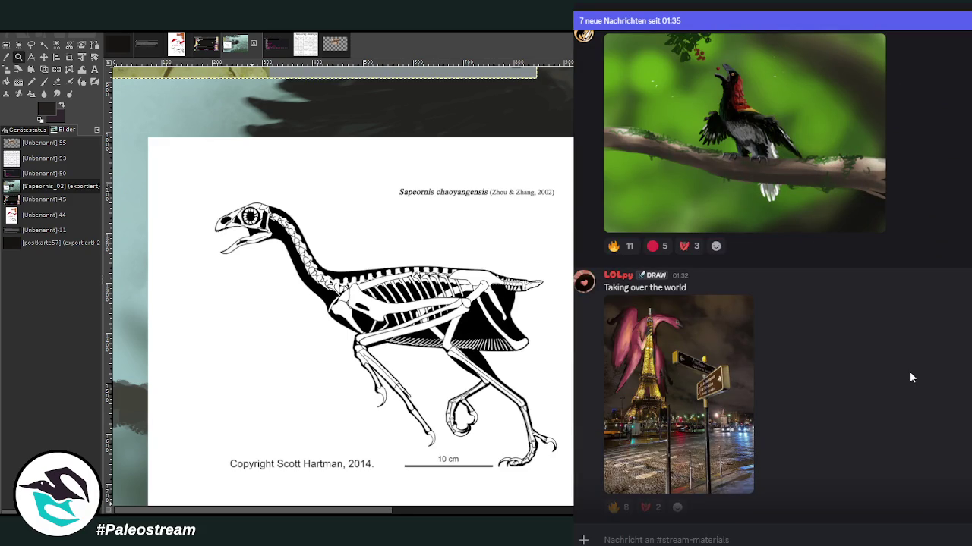
{"action": "left_click", "coordinate": [650, 359]}
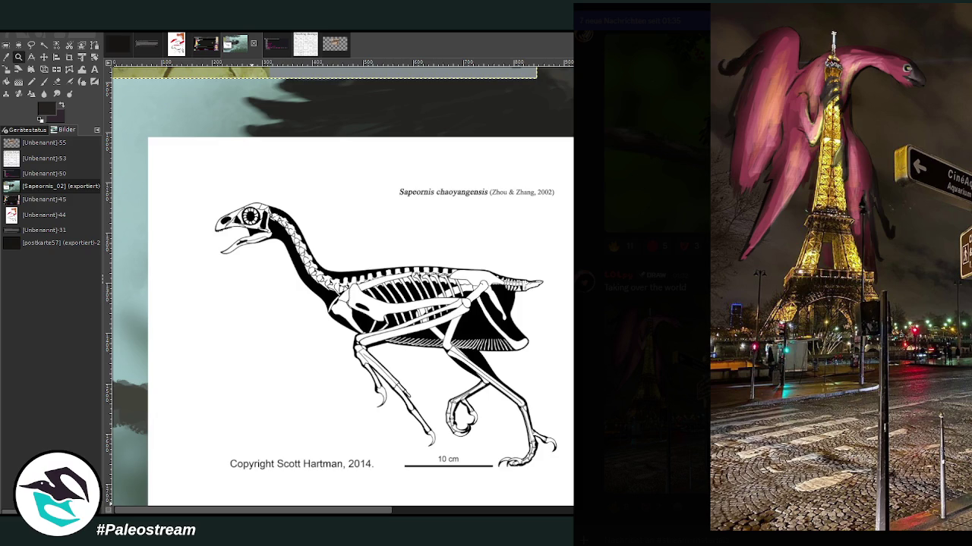
{"action": "key", "text": "Escape"}
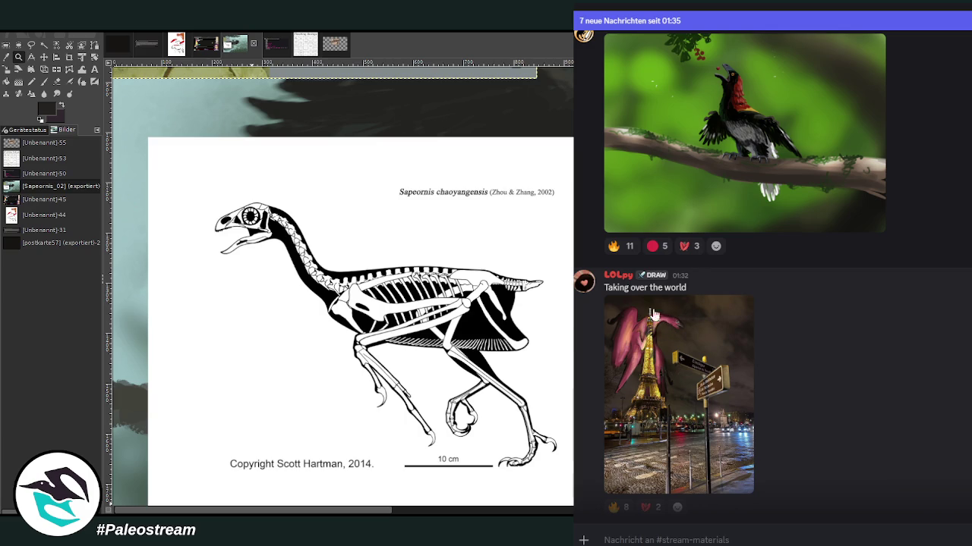
{"action": "left_click", "coordinate": [659, 381]}
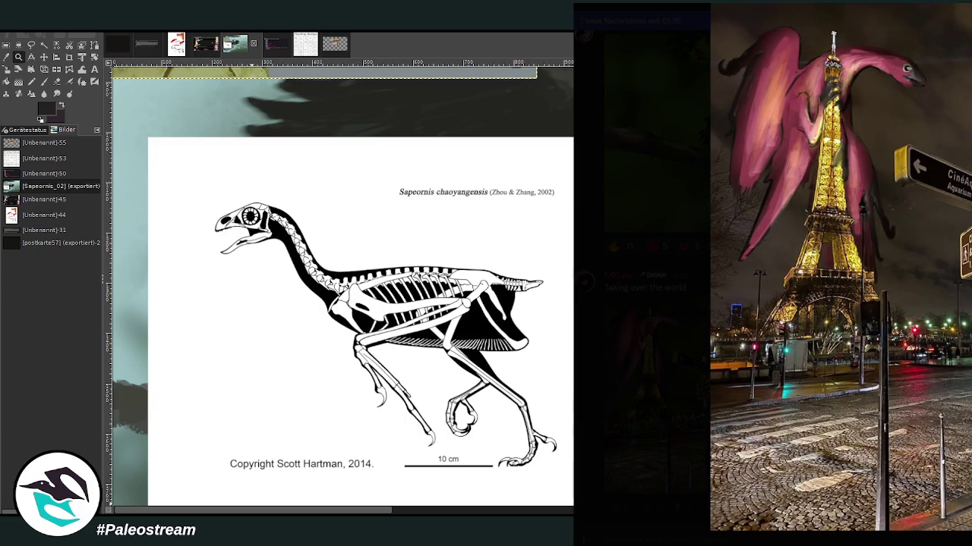
{"action": "key", "text": "Escape"}
{"action": "scroll", "coordinate": [939, 340], "scroll_direction": "down", "scroll_amount": 3}
{"action": "scroll", "coordinate": [939, 338], "scroll_direction": "down", "scroll_amount": 2}
{"action": "scroll", "coordinate": [939, 338], "scroll_direction": "up", "scroll_amount": 2}
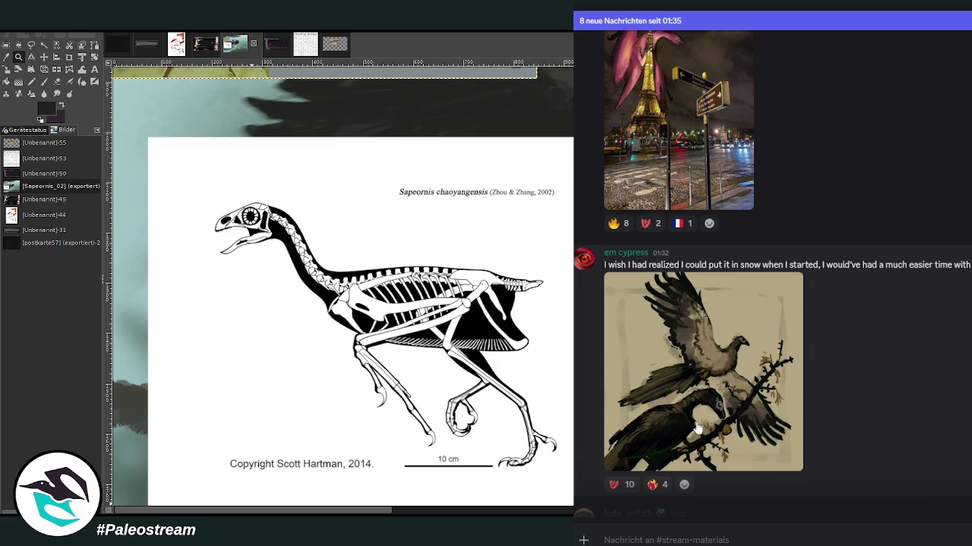
{"action": "scroll", "coordinate": [898, 340], "scroll_direction": "down", "scroll_amount": 3}
{"action": "scroll", "coordinate": [898, 340], "scroll_direction": "down", "scroll_amount": 2}
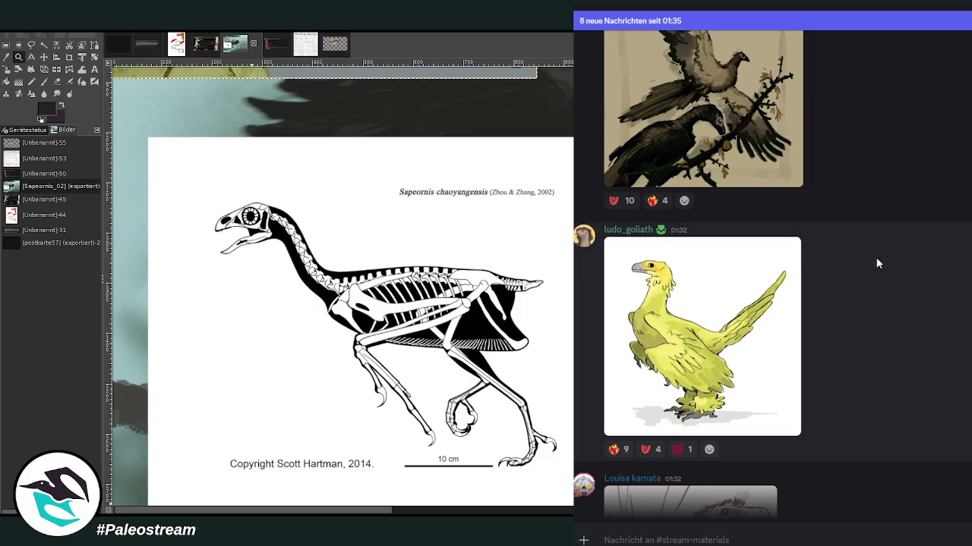
{"action": "scroll", "coordinate": [902, 329], "scroll_direction": "down", "scroll_amount": 3}
{"action": "scroll", "coordinate": [902, 330], "scroll_direction": "down", "scroll_amount": 3}
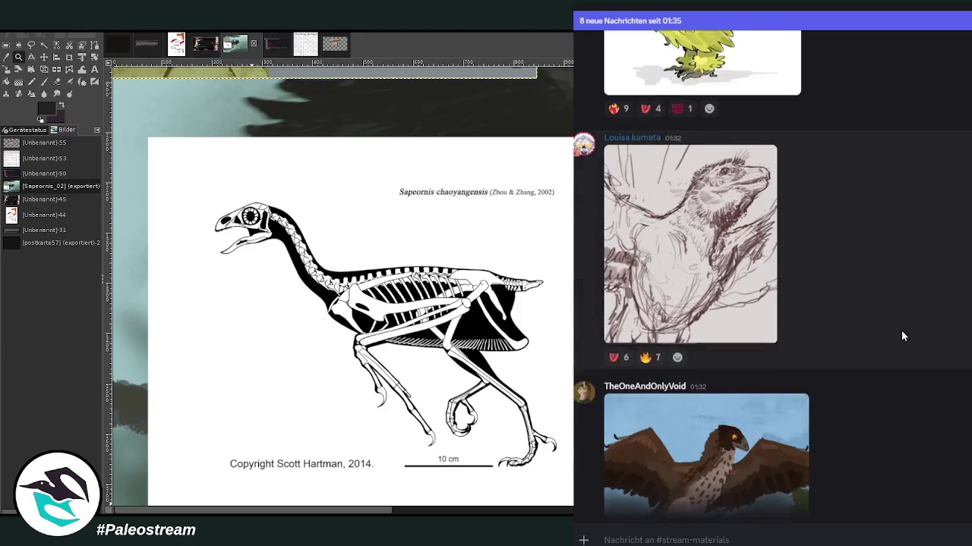
{"action": "scroll", "coordinate": [902, 330], "scroll_direction": "up", "scroll_amount": 2}
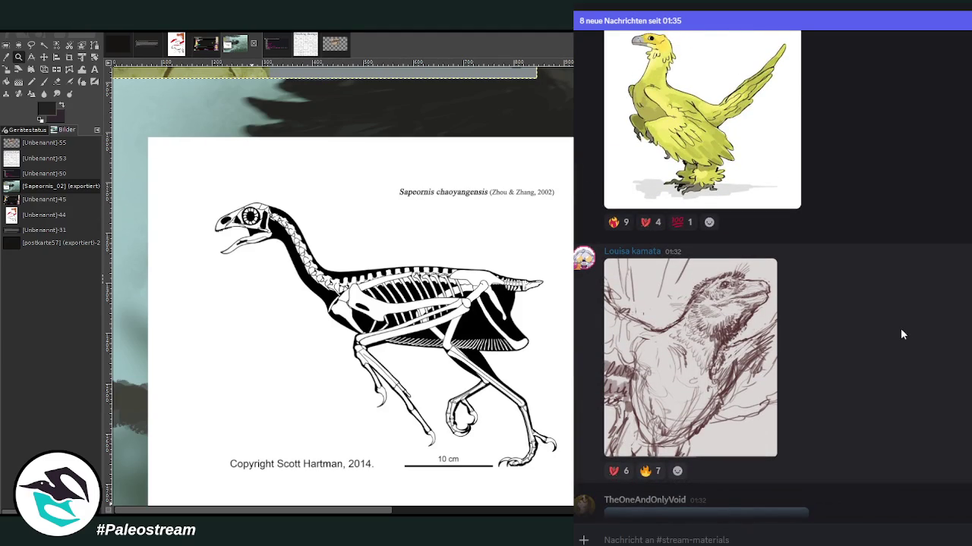
{"action": "left_click", "coordinate": [732, 312]}
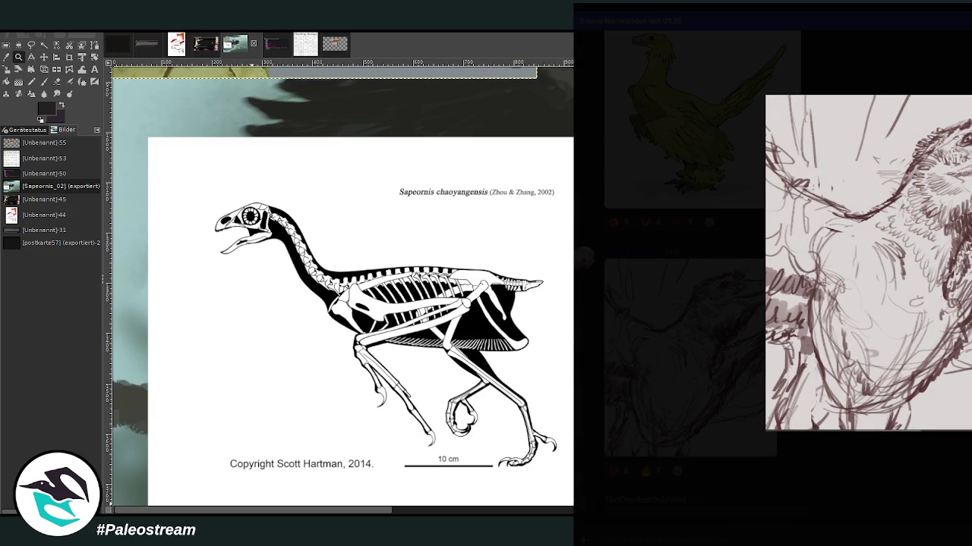
{"action": "key", "text": "Escape"}
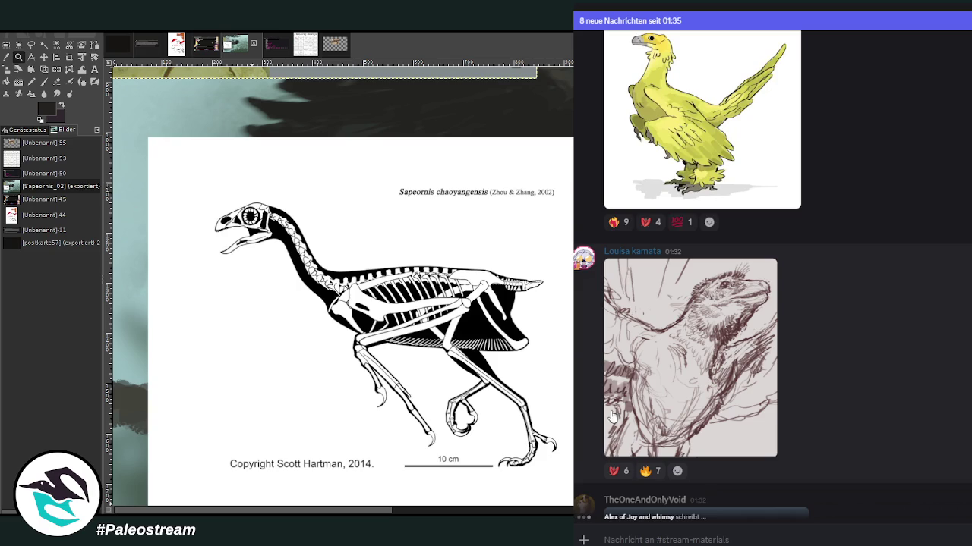
{"action": "scroll", "coordinate": [904, 350], "scroll_direction": "down", "scroll_amount": 3}
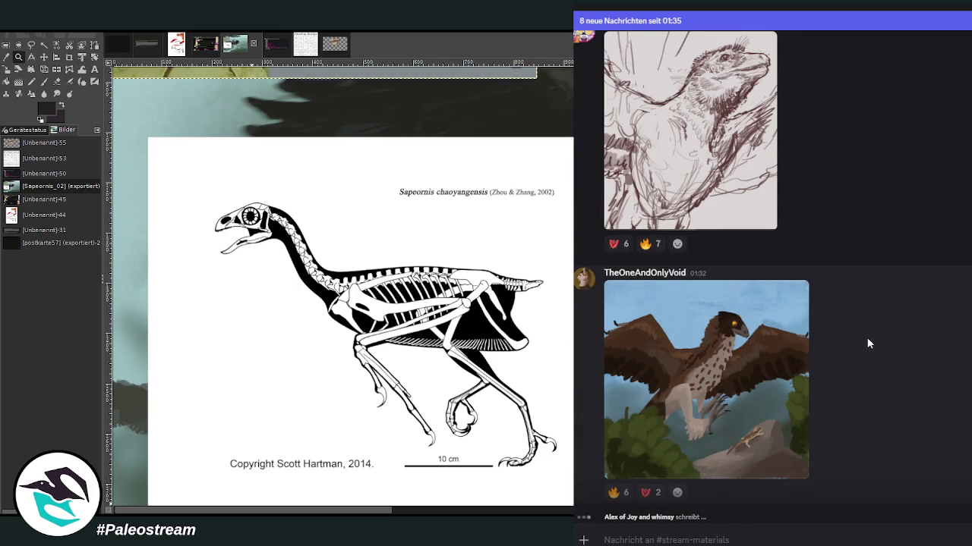
{"action": "left_click", "coordinate": [769, 379]}
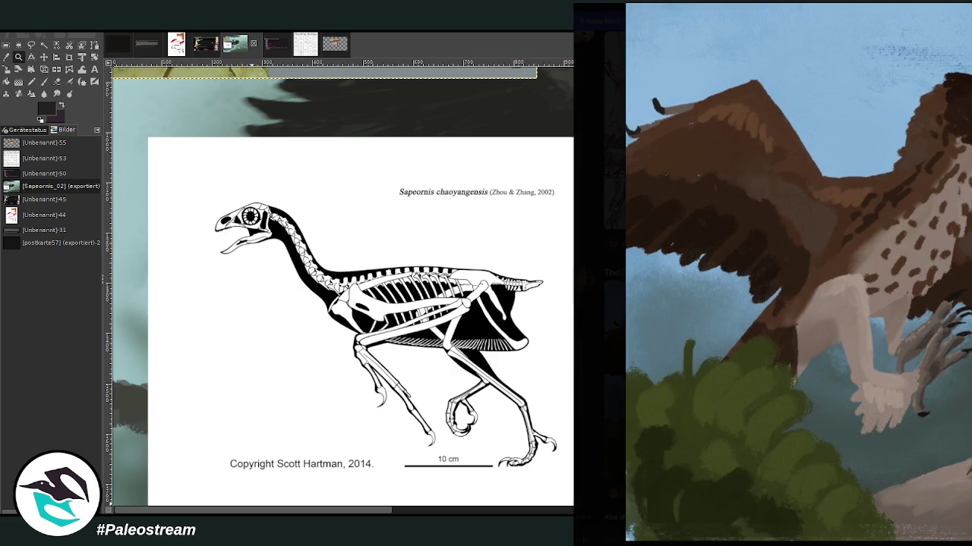
{"action": "key", "text": "Escape"}
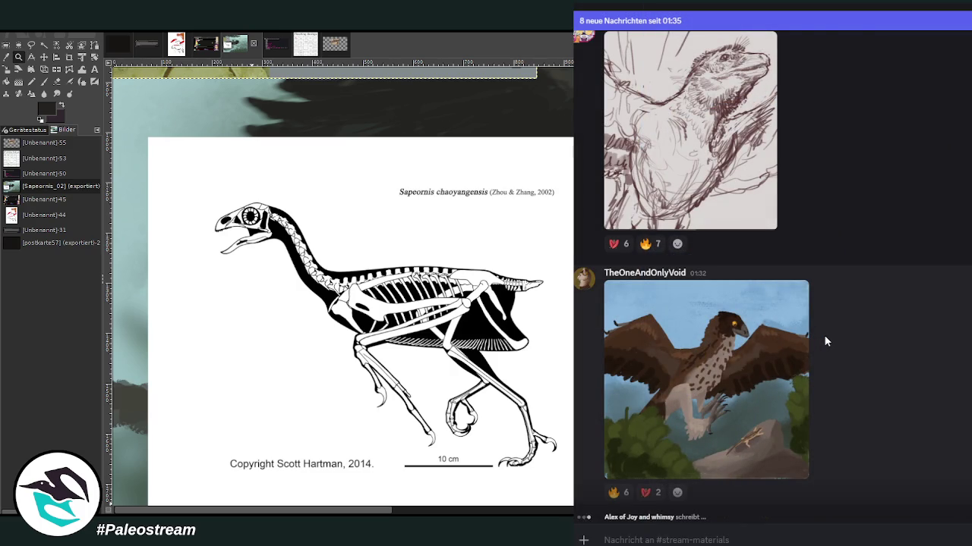
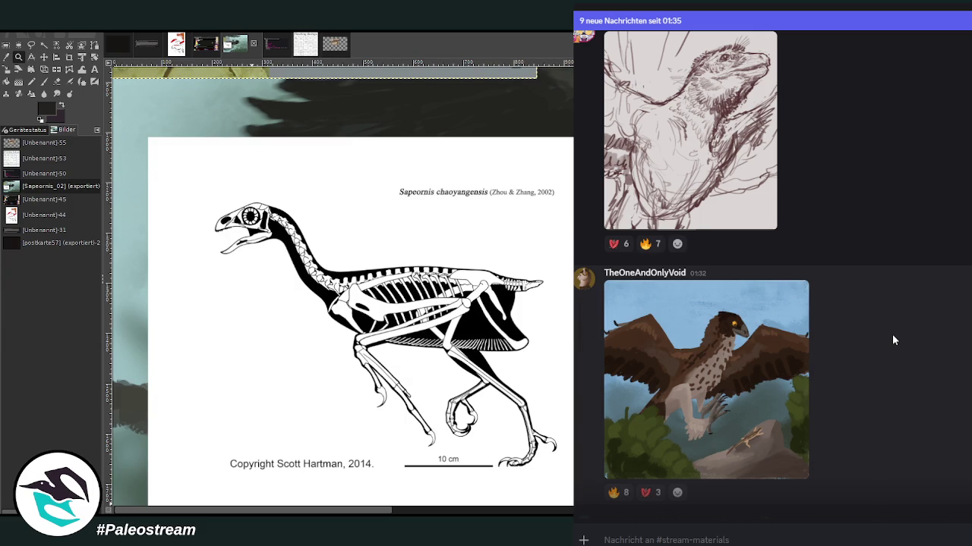
- Scroll to the pencil bird sketch on lined paper and view it enlarged twice
{"action": "scroll", "coordinate": [892, 340], "scroll_direction": "down", "scroll_amount": 4}
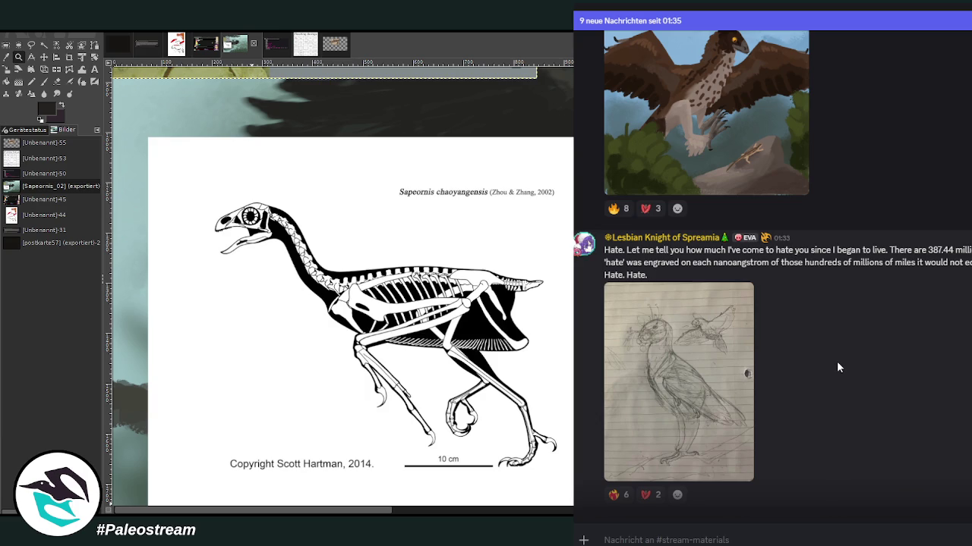
{"action": "left_click", "coordinate": [662, 351]}
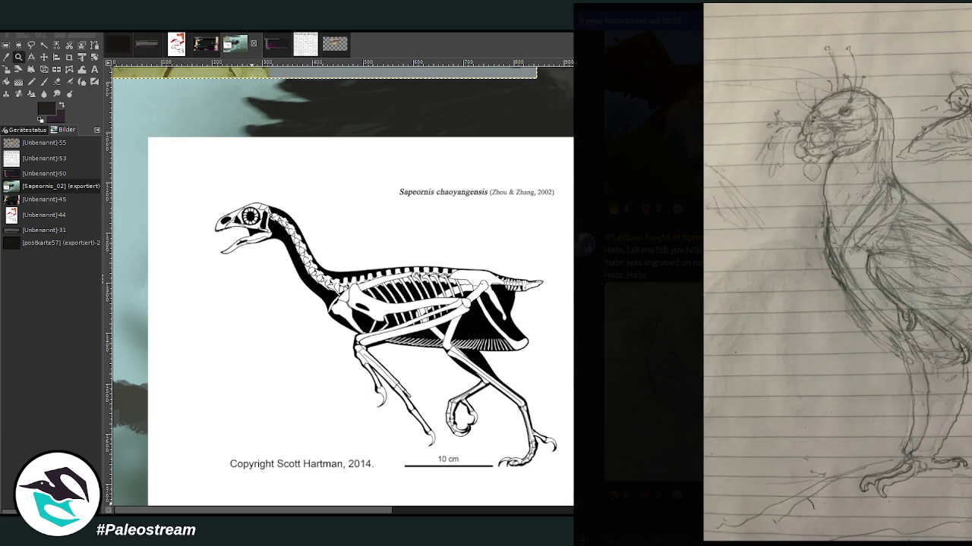
{"action": "key", "text": "Escape"}
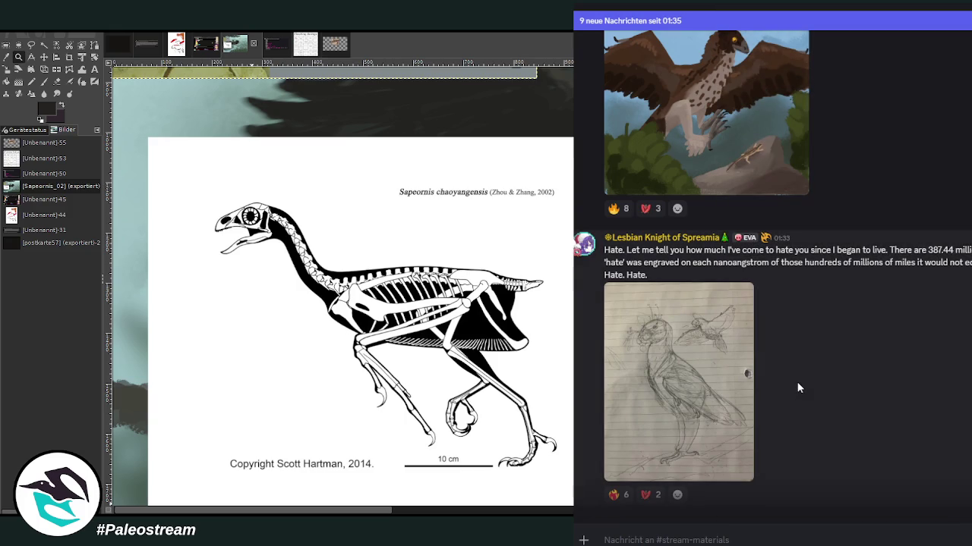
{"action": "left_click", "coordinate": [624, 343]}
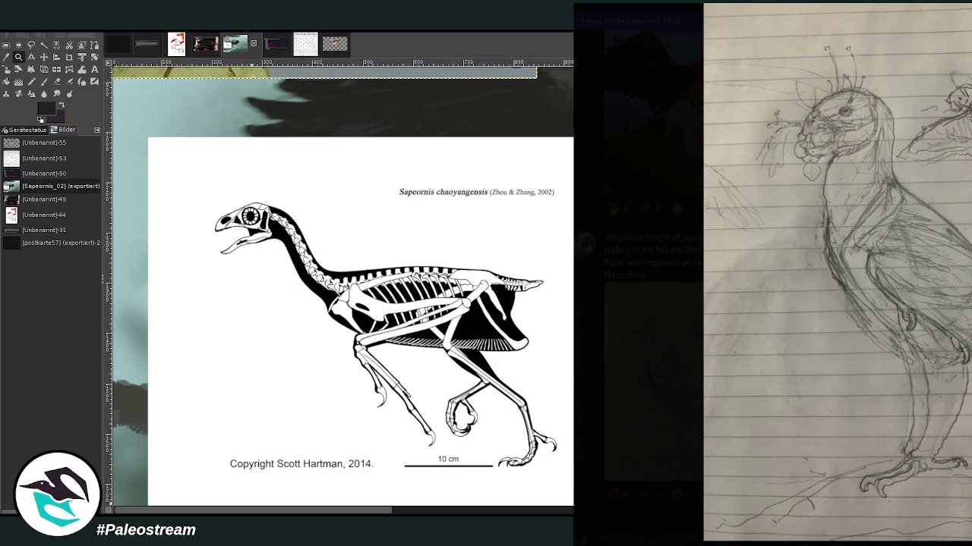
{"action": "key", "text": "Escape"}
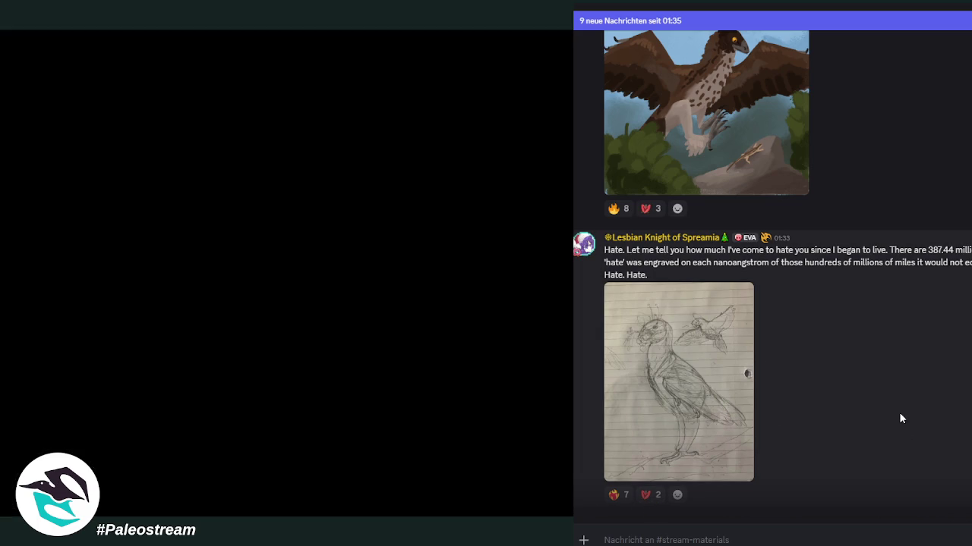
- View the grey bird-on-a-branch painting enlarged twice, then scroll on toward the city-bird post
{"action": "scroll", "coordinate": [904, 415], "scroll_direction": "down", "scroll_amount": 3}
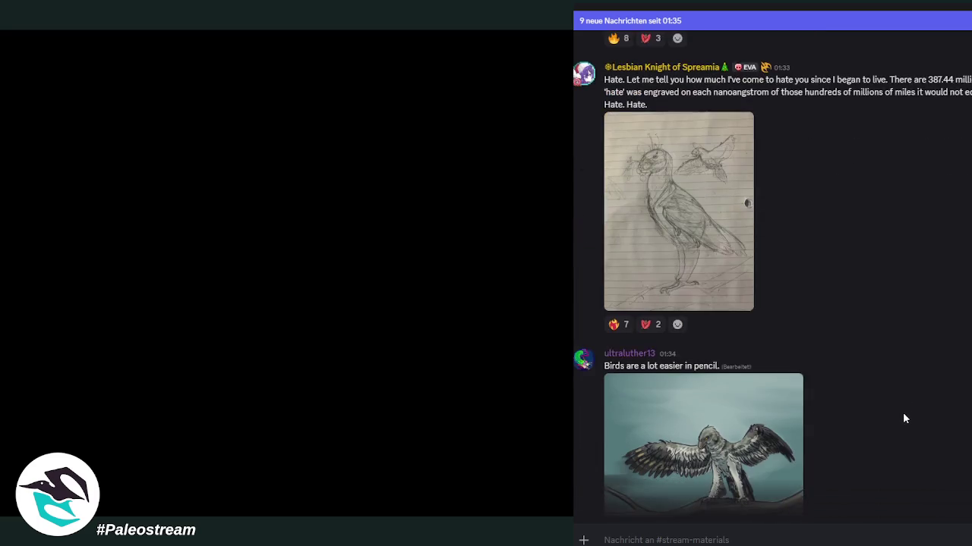
{"action": "scroll", "coordinate": [903, 415], "scroll_direction": "down", "scroll_amount": 2}
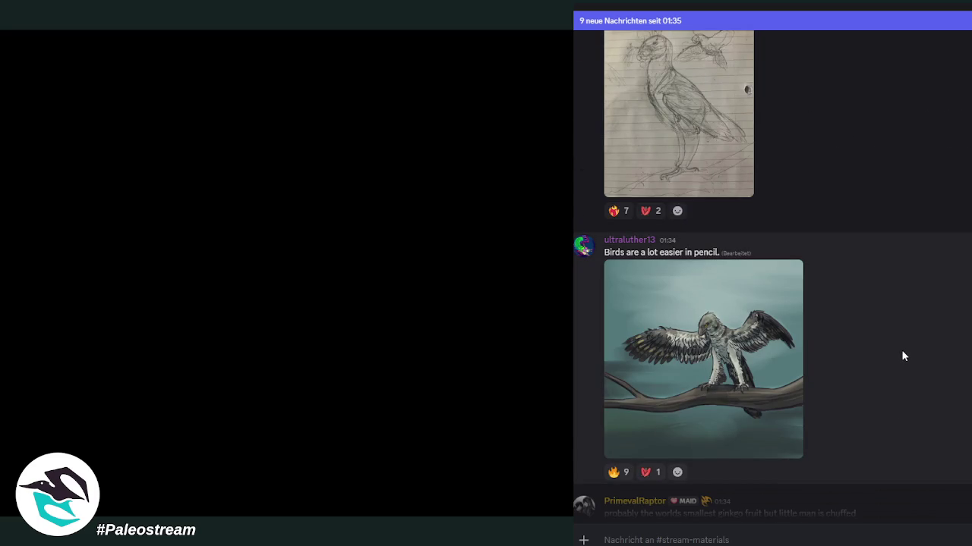
{"action": "left_click", "coordinate": [749, 358]}
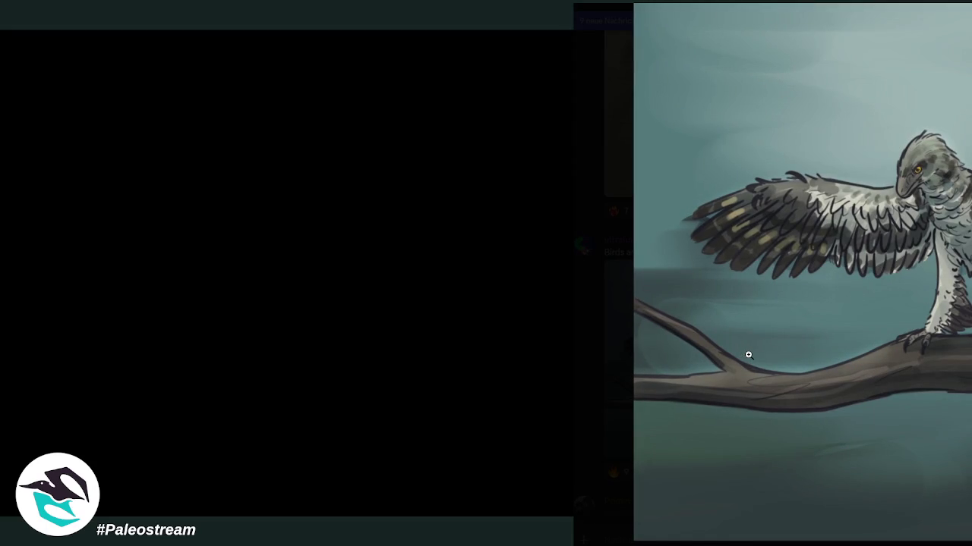
{"action": "key", "text": "Escape"}
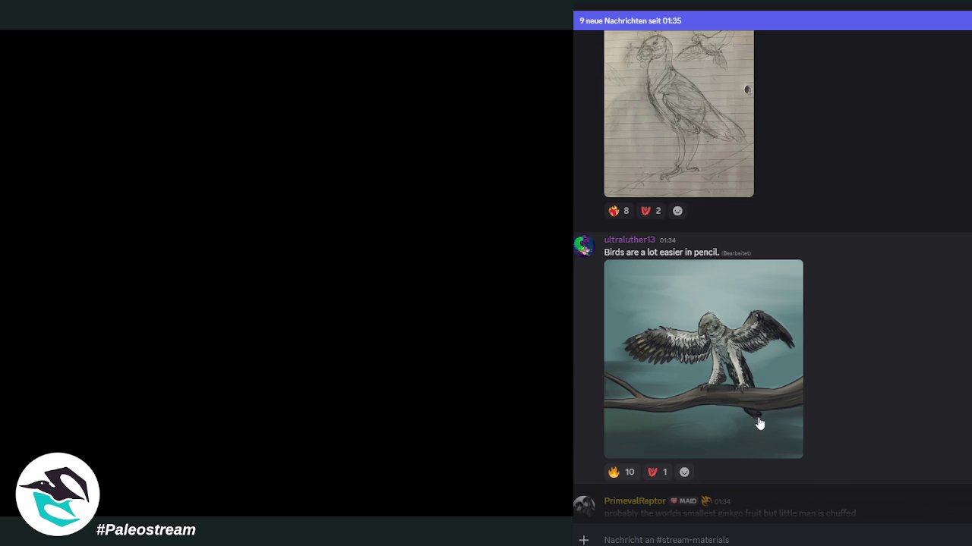
{"action": "left_click", "coordinate": [705, 388]}
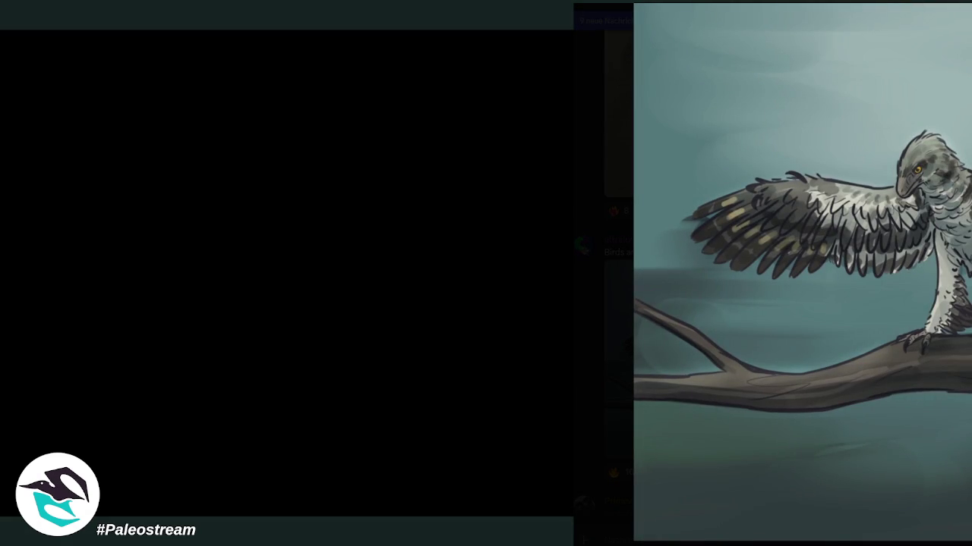
{"action": "key", "text": "Escape"}
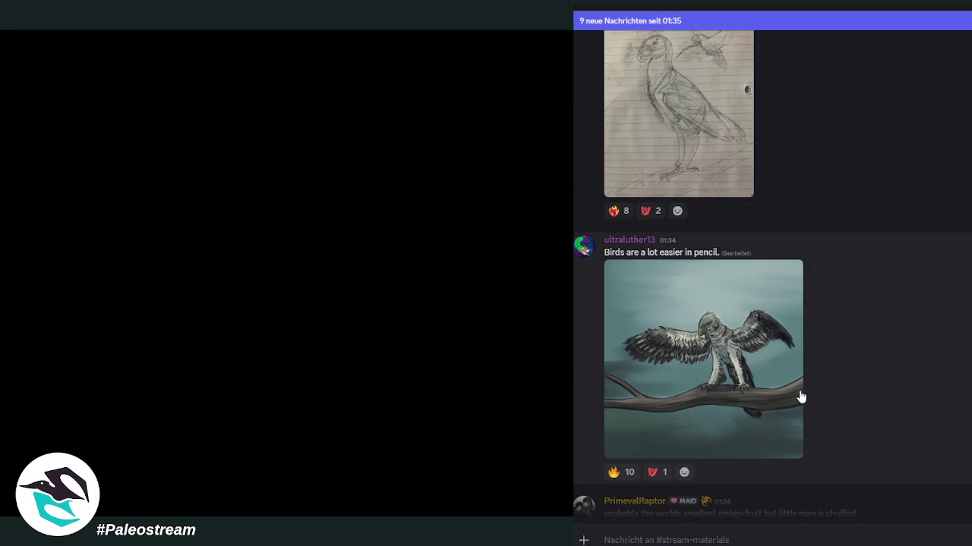
{"action": "scroll", "coordinate": [848, 389], "scroll_direction": "down", "scroll_amount": 3}
{"action": "scroll", "coordinate": [873, 385], "scroll_direction": "down", "scroll_amount": 2}
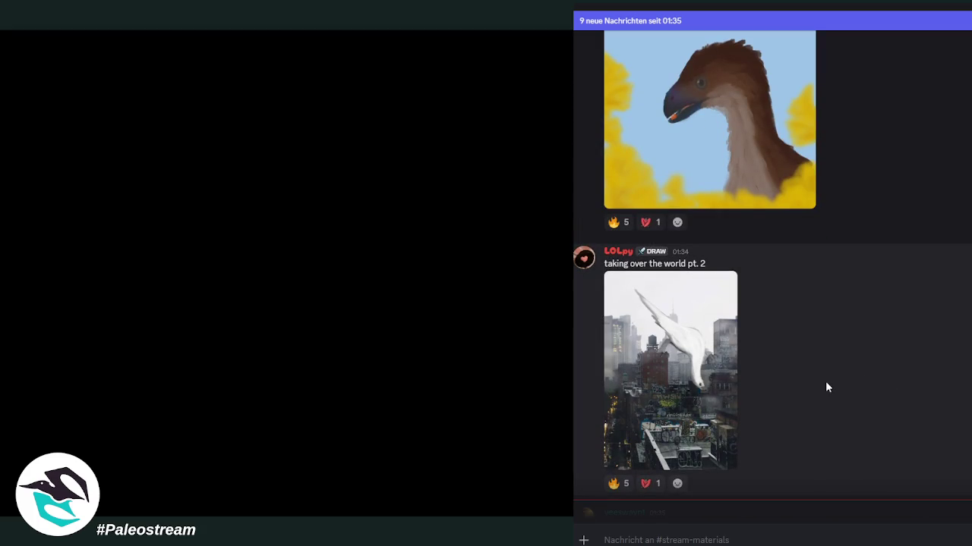
- Enlarge the 'taking over the world pt. 2' city bird, then the 'bleeh' orange bird
{"action": "left_click", "coordinate": [681, 365]}
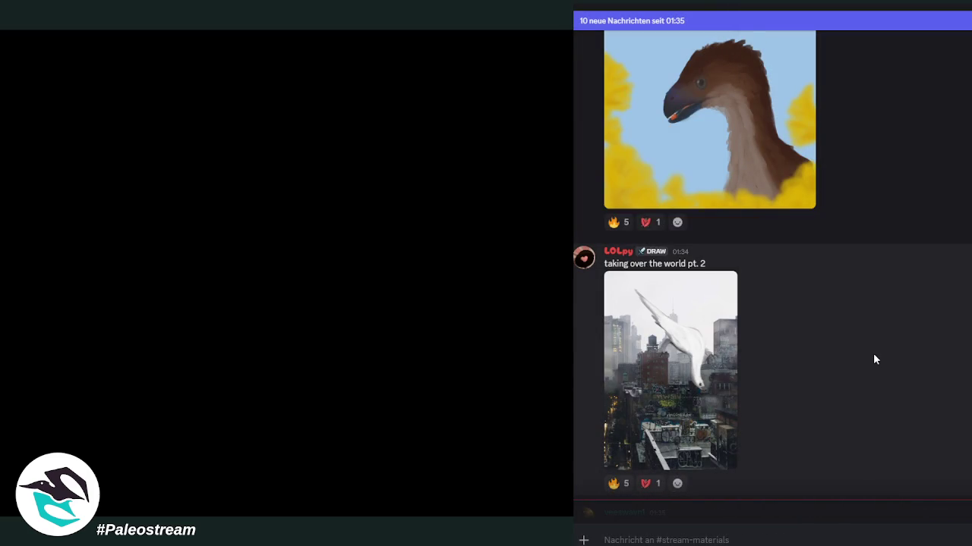
{"action": "scroll", "coordinate": [873, 357], "scroll_direction": "down", "scroll_amount": 4}
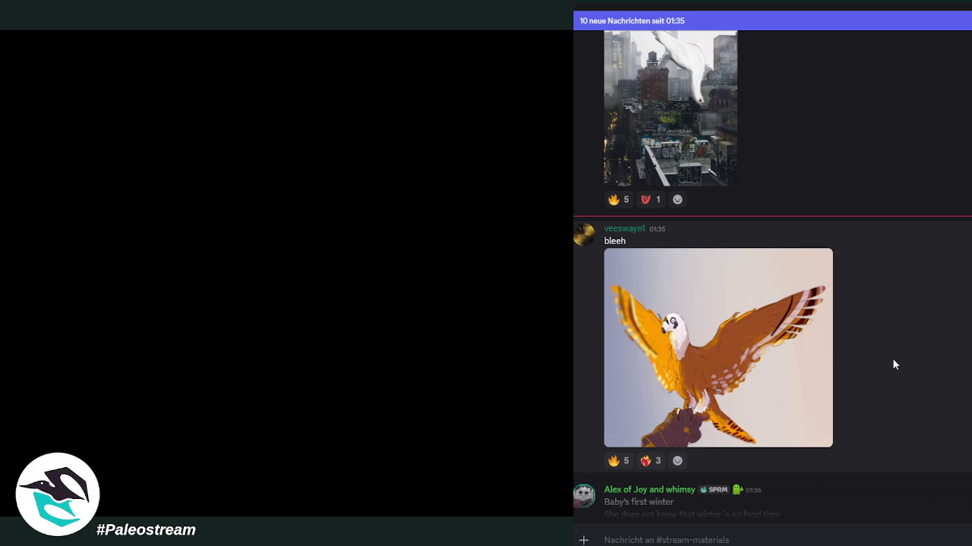
{"action": "left_click", "coordinate": [658, 370]}
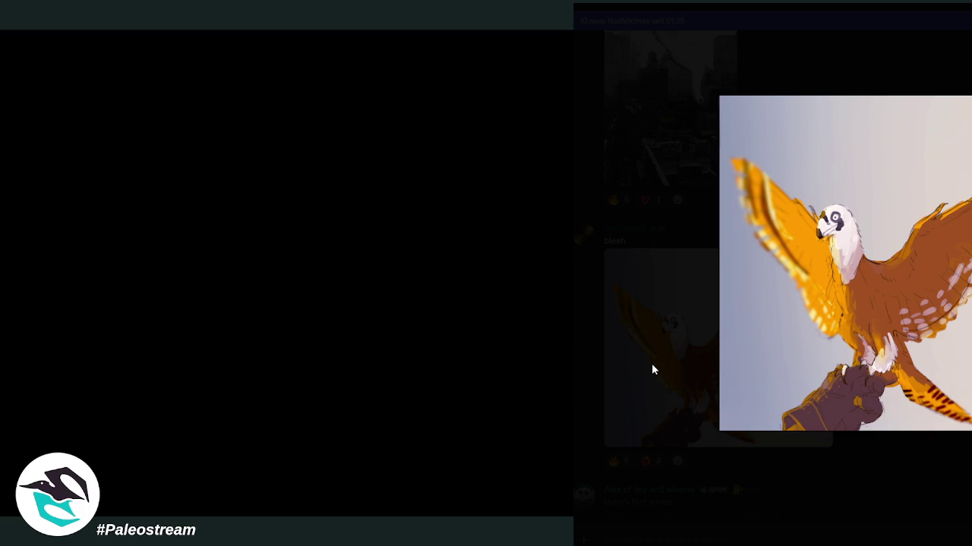
{"action": "left_click", "coordinate": [653, 370]}
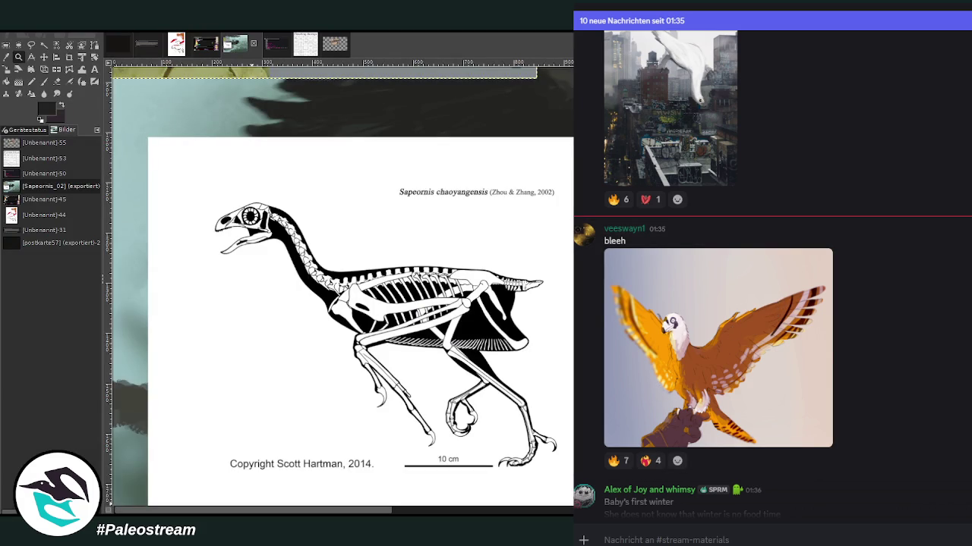
- Deselect all on the Sapeornis canvas and scroll right to the wingspan lift-surface diagram
{"action": "scroll", "coordinate": [359, 313], "scroll_direction": "up", "scroll_amount": 5}
{"action": "scroll", "coordinate": [358, 332], "scroll_direction": "down", "scroll_amount": 3}
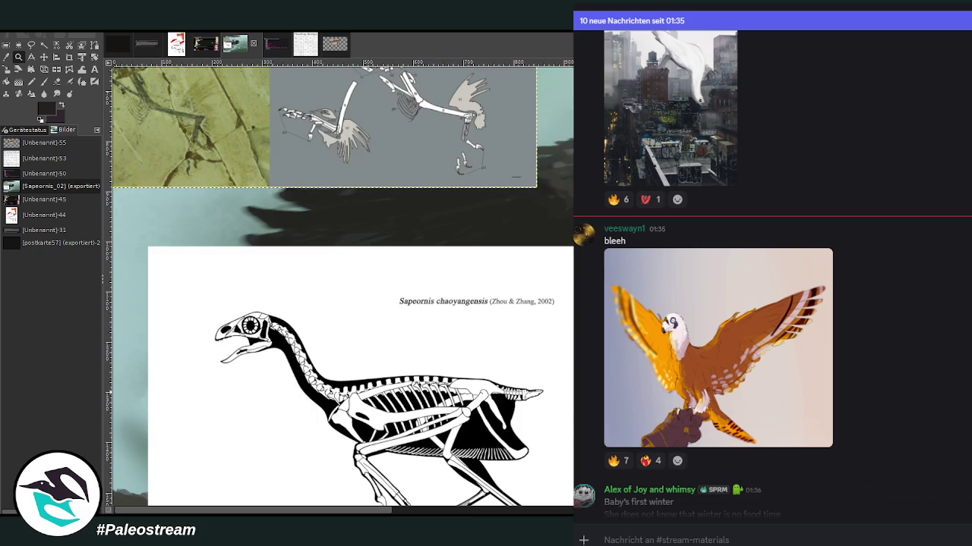
{"action": "key", "text": "ctrl+shift+a"}
{"action": "left_click_drag", "start_coordinate": [364, 510], "coordinate": [569, 510]}
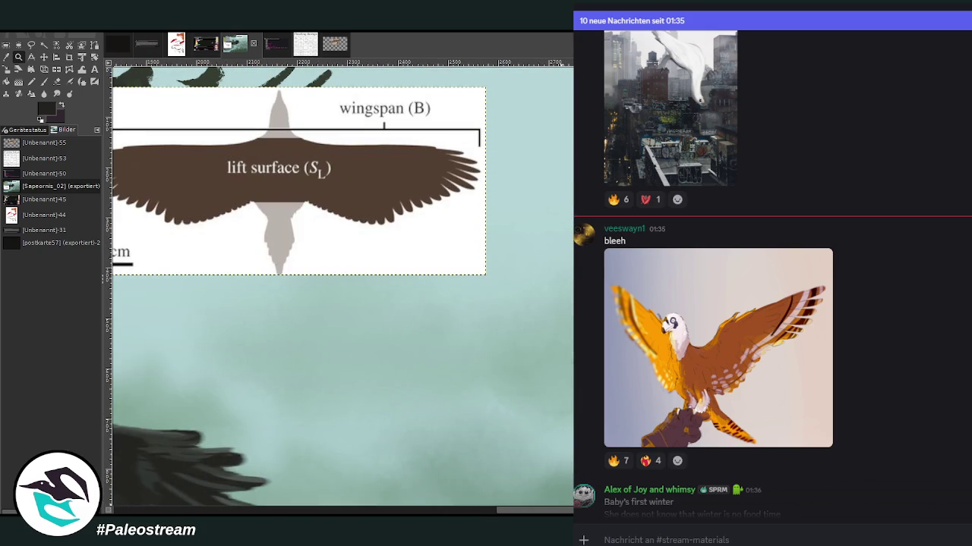
{"action": "scroll", "coordinate": [564, 513], "scroll_direction": "left", "scroll_amount": 3}
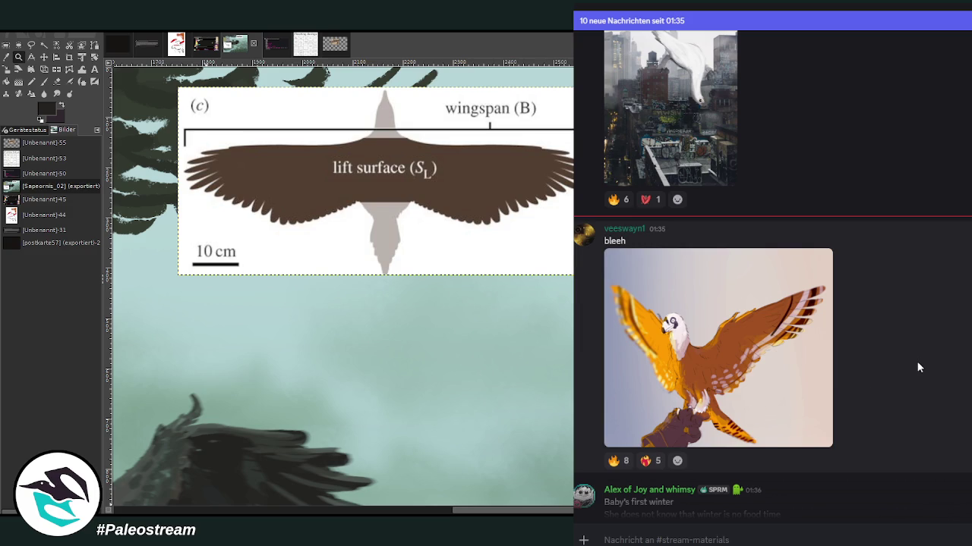
{"action": "scroll", "coordinate": [919, 367], "scroll_direction": "down", "scroll_amount": 3}
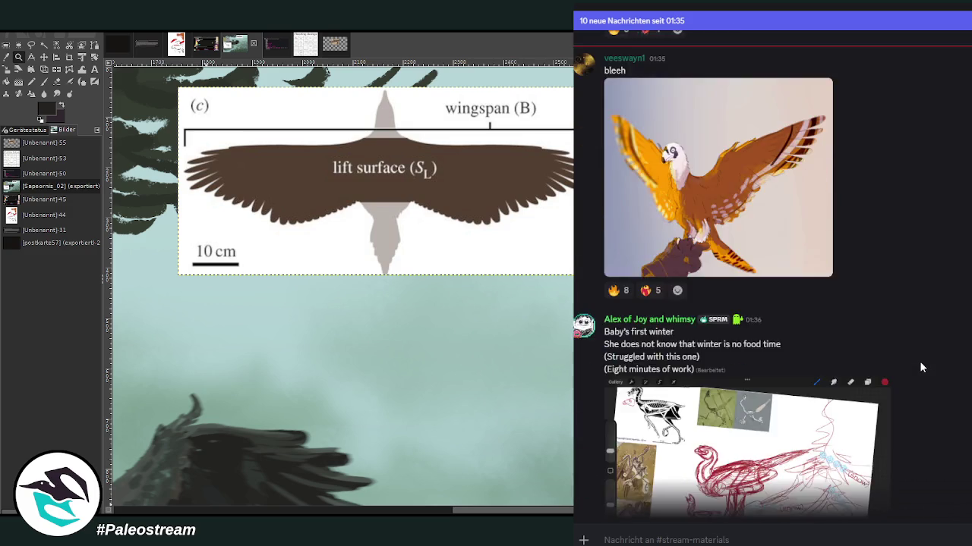
- View the red 'Baby's first winter' sketch enlarged twice, zooming in the second time
{"action": "scroll", "coordinate": [922, 364], "scroll_direction": "down", "scroll_amount": 4}
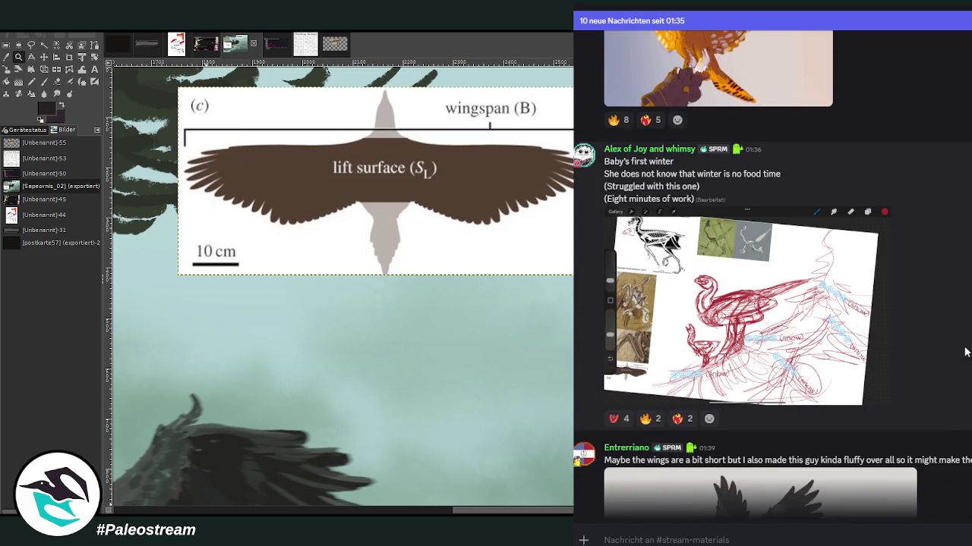
{"action": "left_click", "coordinate": [797, 351]}
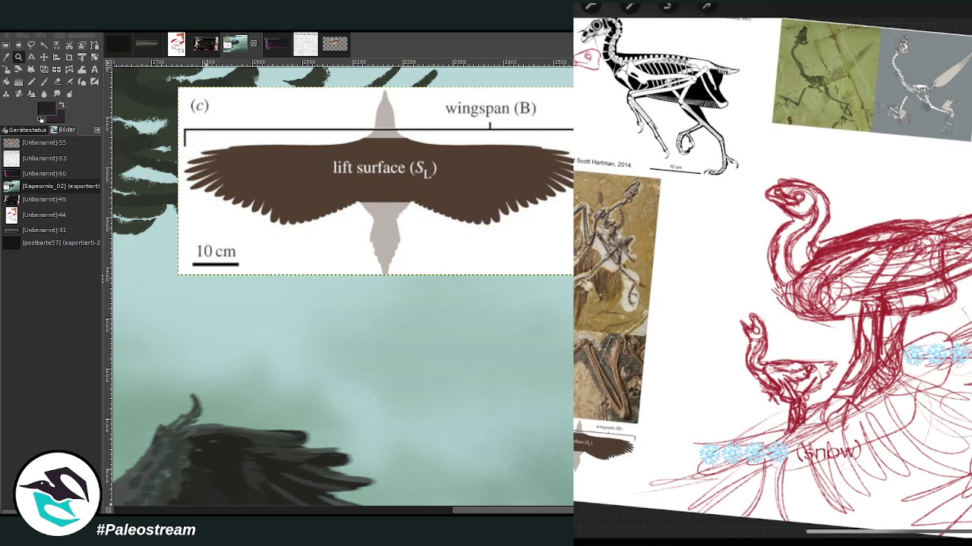
{"action": "key", "text": "Escape"}
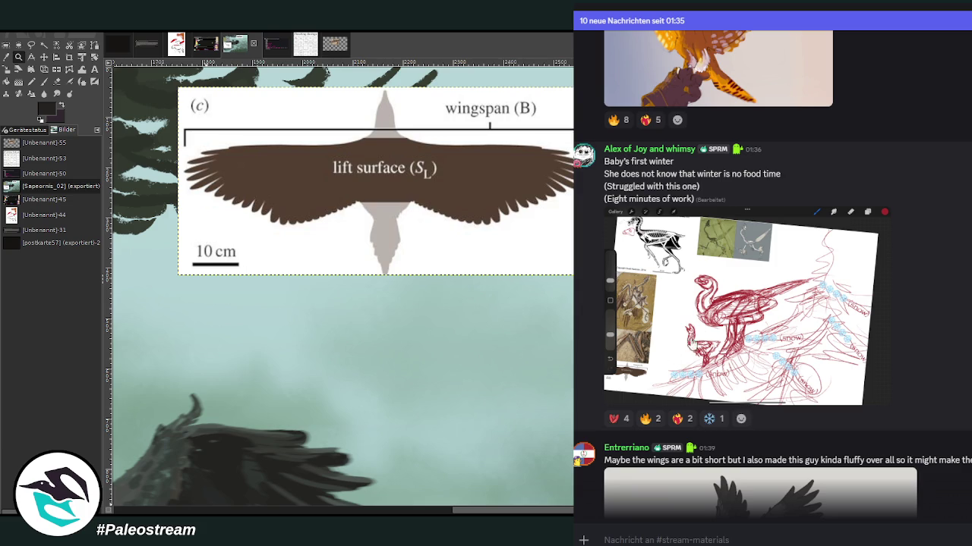
{"action": "left_click", "coordinate": [721, 353]}
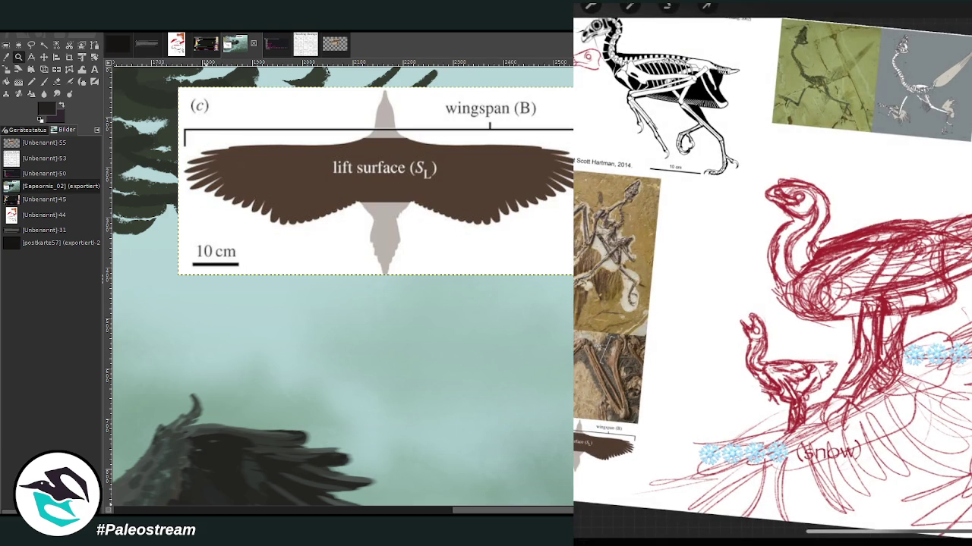
{"action": "key", "text": "Escape"}
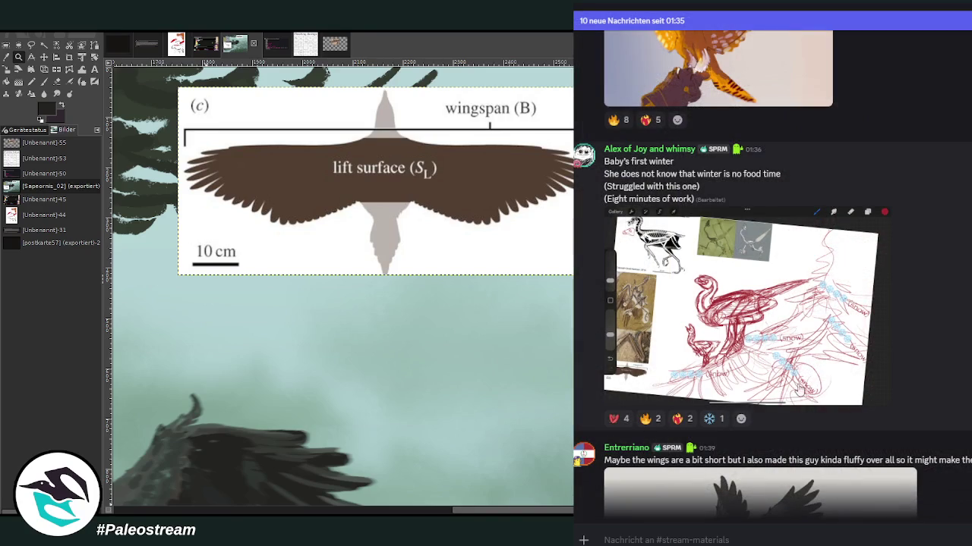